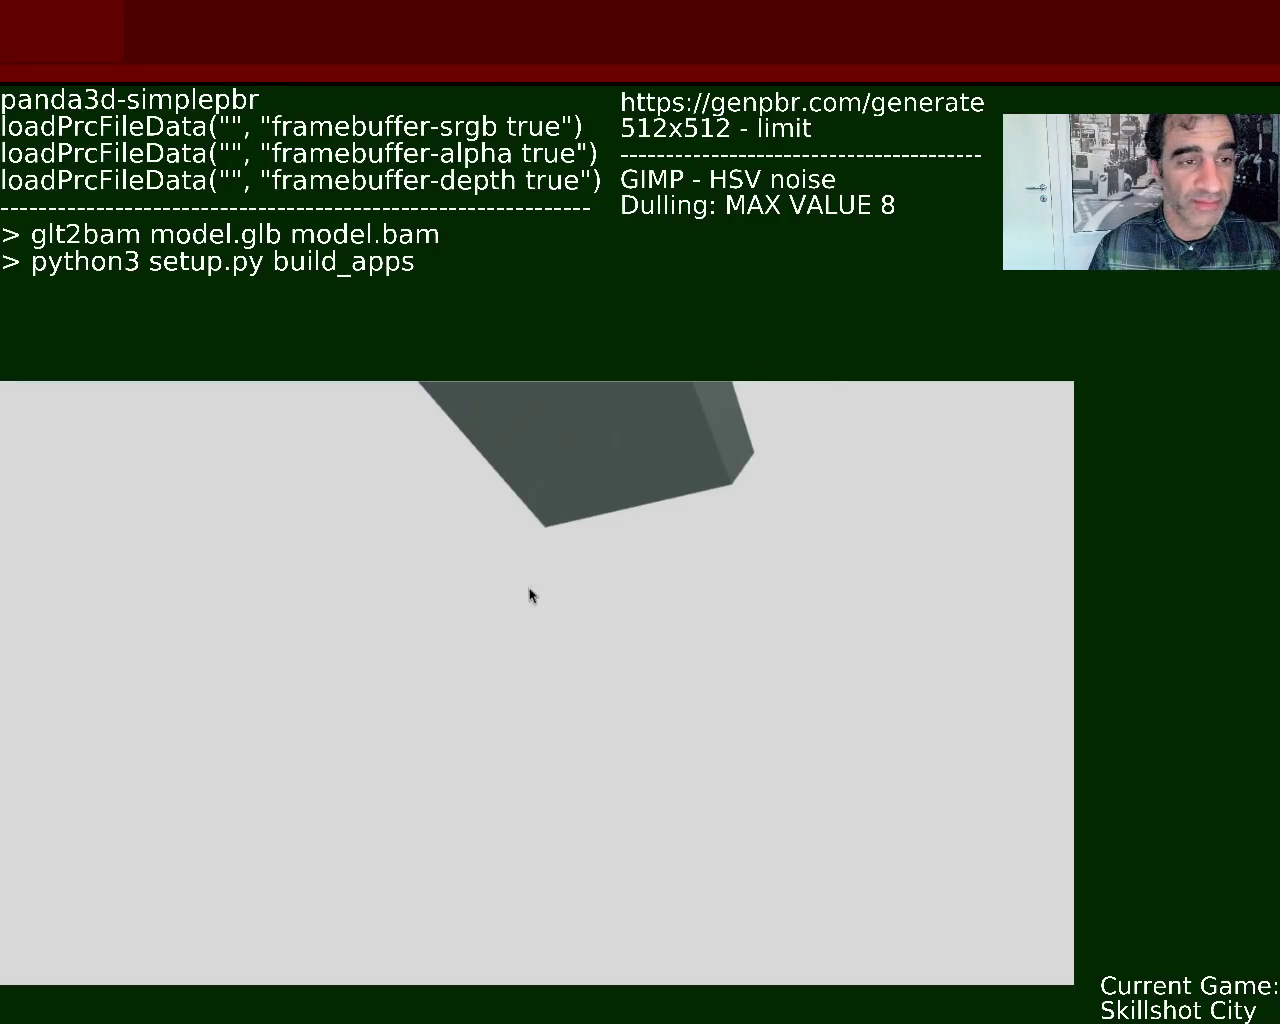
Orbit around the grey slab and tilt it upward so its broad flat face fills the view
mouse_move(634, 664)
left_mouse_down()
mouse_move(629, 791)
mouse_move(460, 694)
mouse_move(790, 745)
mouse_move(734, 535)
mouse_move(243, 724)
mouse_move(609, 826)
mouse_move(621, 767)
mouse_move(501, 565)
mouse_move(496, 657)
left_mouse_up()
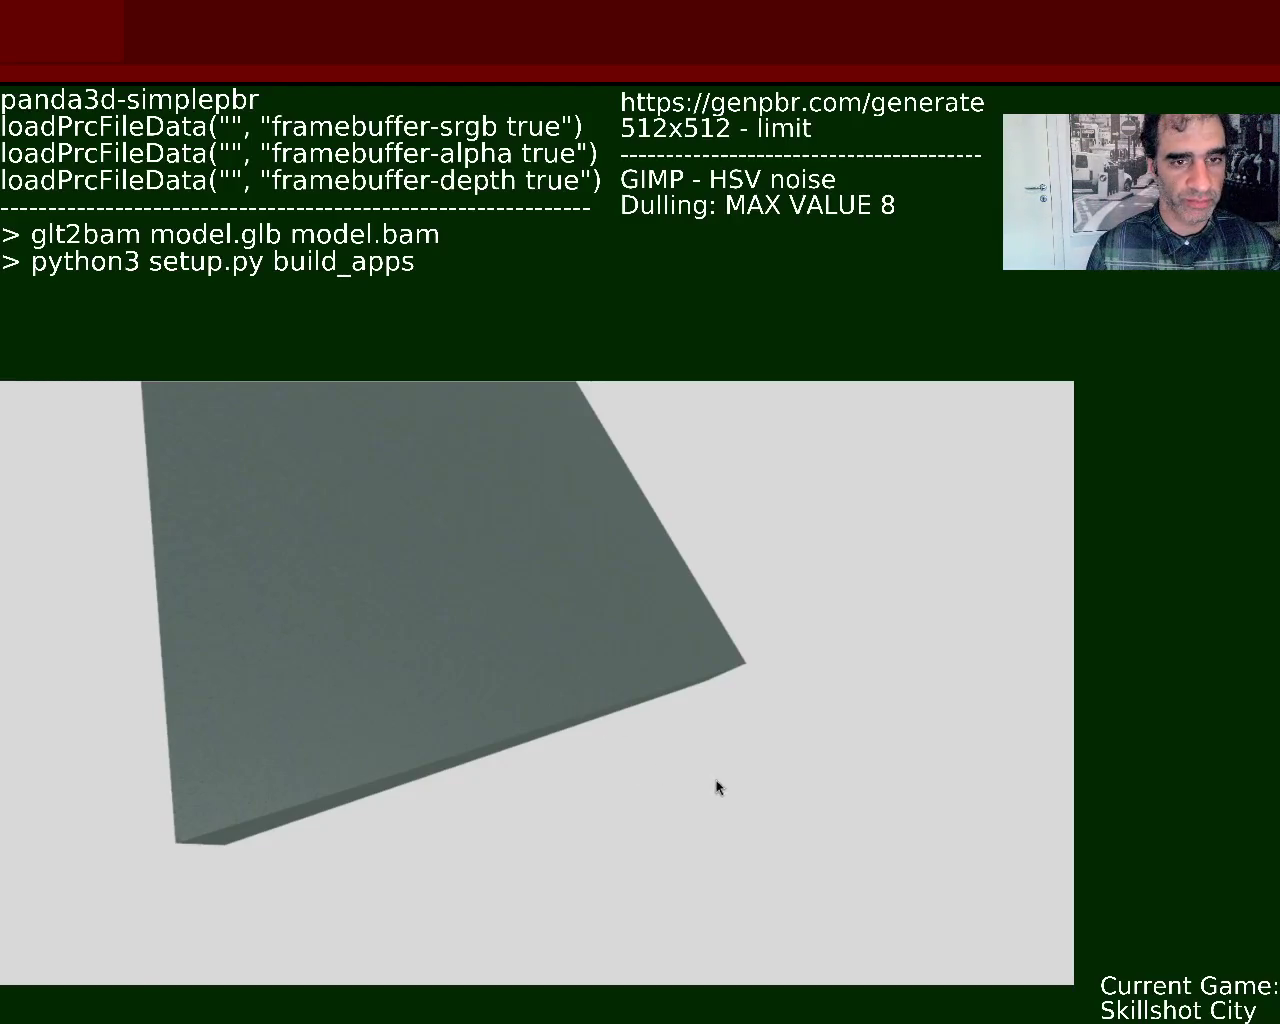
mouse_move(571, 754)
left_mouse_down()
mouse_move(471, 547)
mouse_move(512, 640)
mouse_move(481, 717)
mouse_move(557, 760)
mouse_move(472, 650)
mouse_move(560, 634)
mouse_move(549, 595)
mouse_move(631, 663)
mouse_move(417, 451)
mouse_move(300, 489)
mouse_move(380, 669)
mouse_move(337, 557)
mouse_move(443, 517)
mouse_move(540, 586)
mouse_move(478, 537)
mouse_move(509, 511)
mouse_move(491, 574)
mouse_move(617, 626)
mouse_move(296, 572)
mouse_move(537, 480)
mouse_move(717, 657)
mouse_move(489, 729)
mouse_move(556, 765)
mouse_move(625, 608)
mouse_move(689, 715)
mouse_move(323, 675)
mouse_move(502, 733)
left_mouse_up()
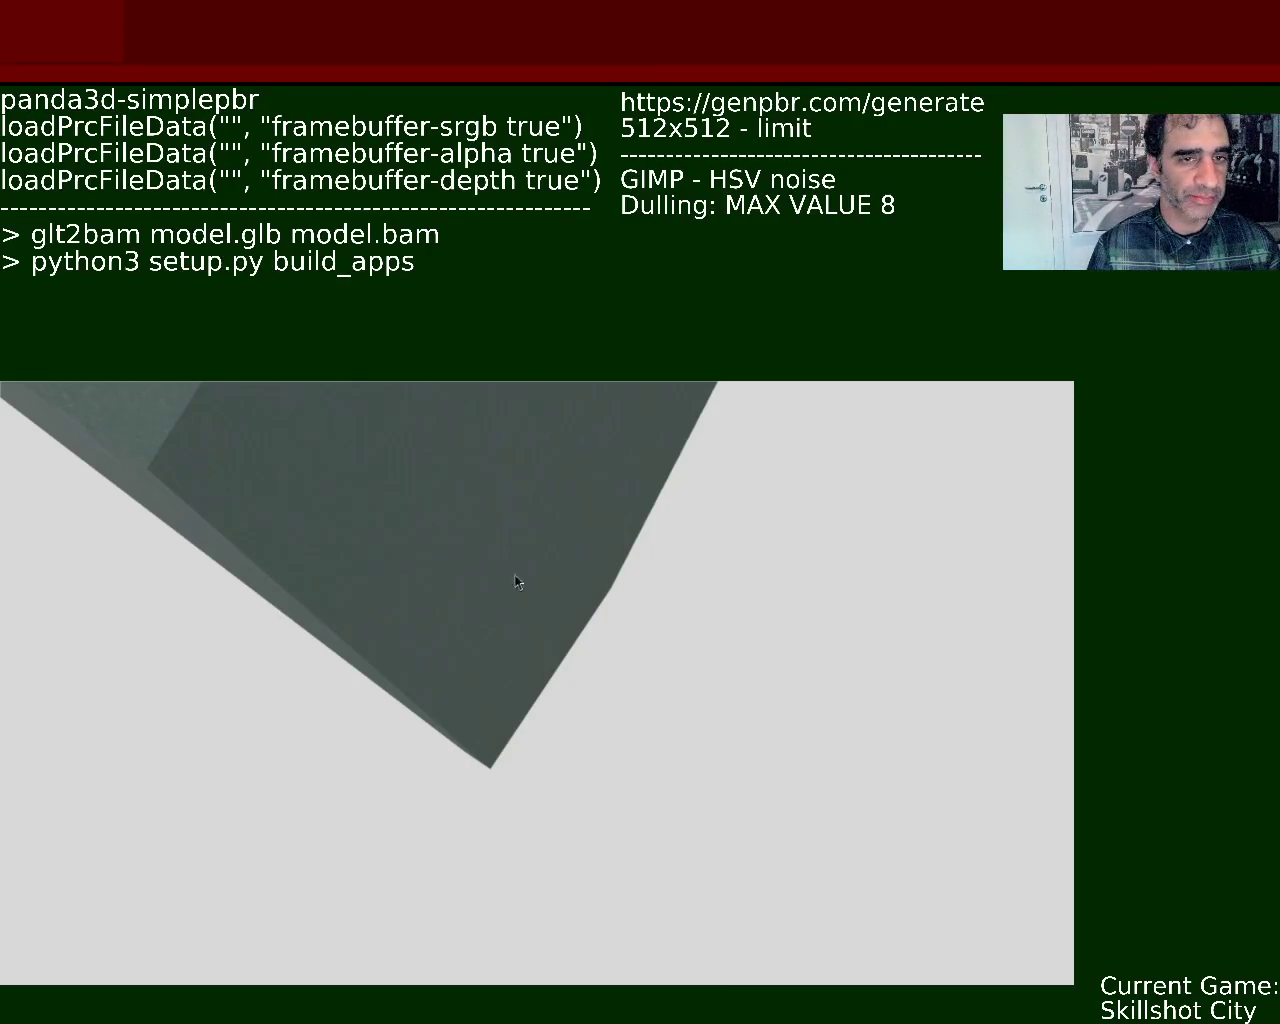
Orbit the camera around the rendered grey slab, then tilt in close to see it in perspective
mouse_move(380, 643)
left_mouse_down()
mouse_move(451, 538)
mouse_move(786, 832)
mouse_move(673, 556)
mouse_move(343, 837)
mouse_move(631, 846)
mouse_move(563, 654)
mouse_move(514, 693)
mouse_move(691, 589)
mouse_move(740, 737)
mouse_move(443, 771)
mouse_move(614, 739)
mouse_move(514, 837)
mouse_move(600, 794)
mouse_move(564, 919)
mouse_move(571, 752)
mouse_move(606, 531)
mouse_move(555, 843)
mouse_move(511, 949)
mouse_move(489, 874)
mouse_move(531, 903)
mouse_move(488, 675)
left_mouse_up()
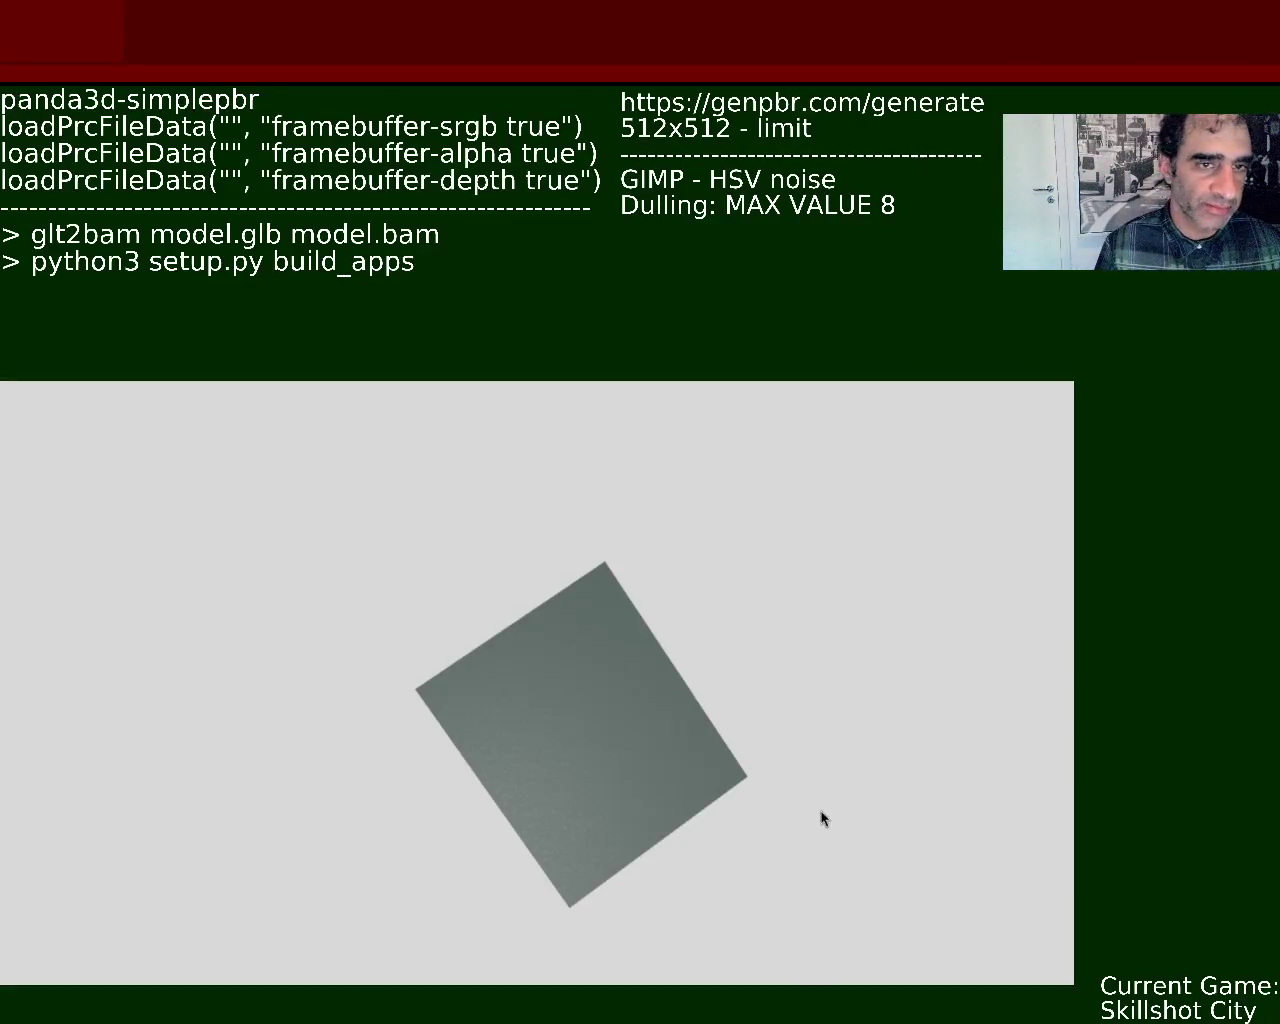
mouse_move(422, 638)
left_mouse_down()
mouse_move(446, 577)
mouse_move(477, 550)
mouse_move(526, 611)
left_mouse_up()
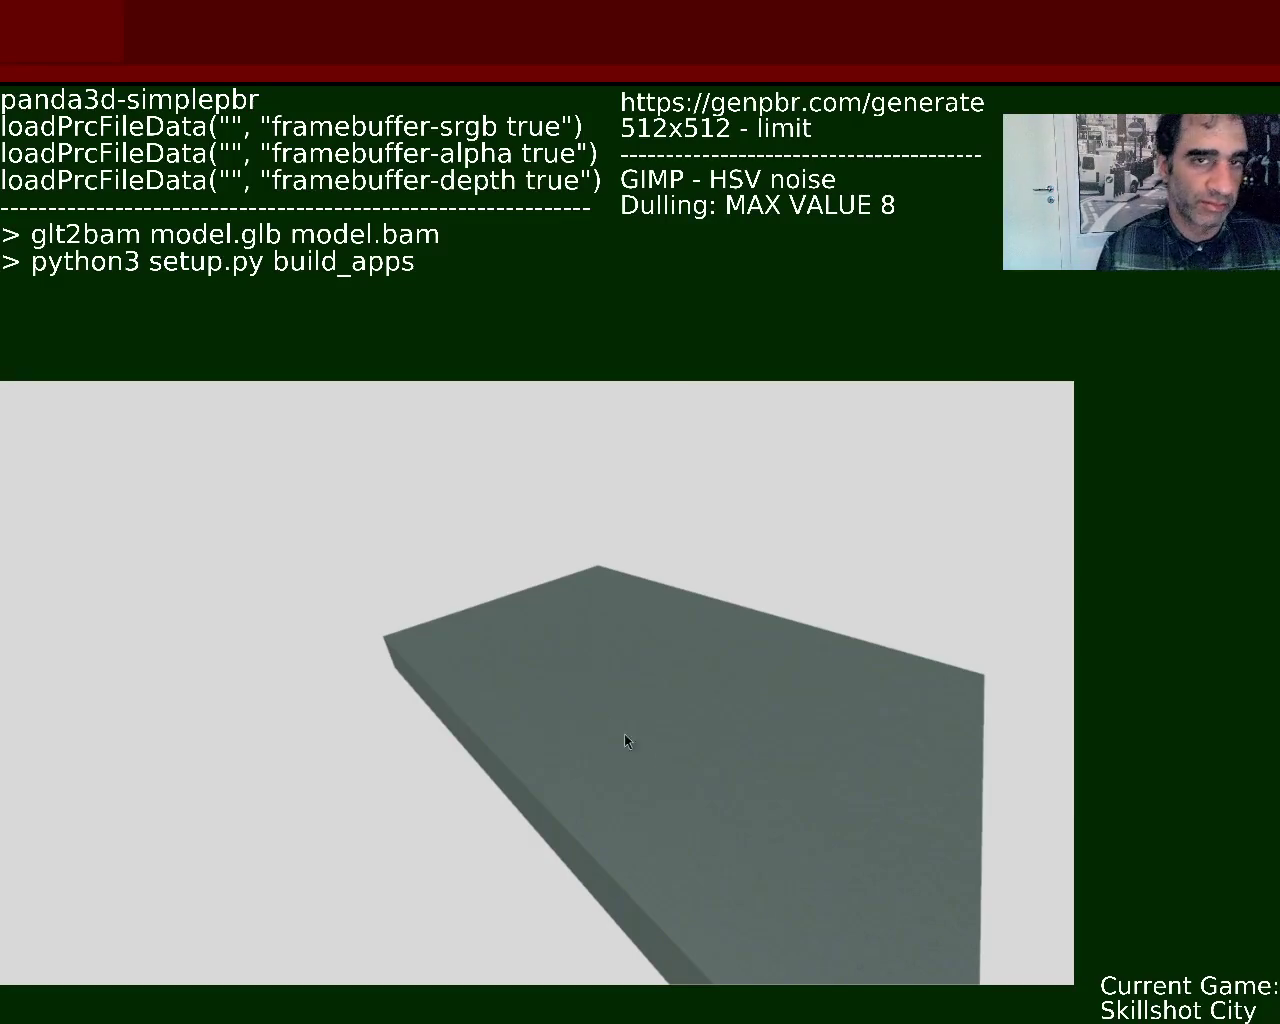
Enlarge the 3D window and orbit in close until the slab's thick corner edge fills the view
mouse_move(695, 797)
left_mouse_down()
mouse_move(617, 763)
mouse_move(666, 840)
mouse_move(648, 755)
mouse_move(606, 683)
mouse_move(626, 677)
mouse_move(629, 611)
mouse_move(641, 976)
mouse_move(651, 706)
mouse_move(514, 806)
mouse_move(593, 860)
left_mouse_up()
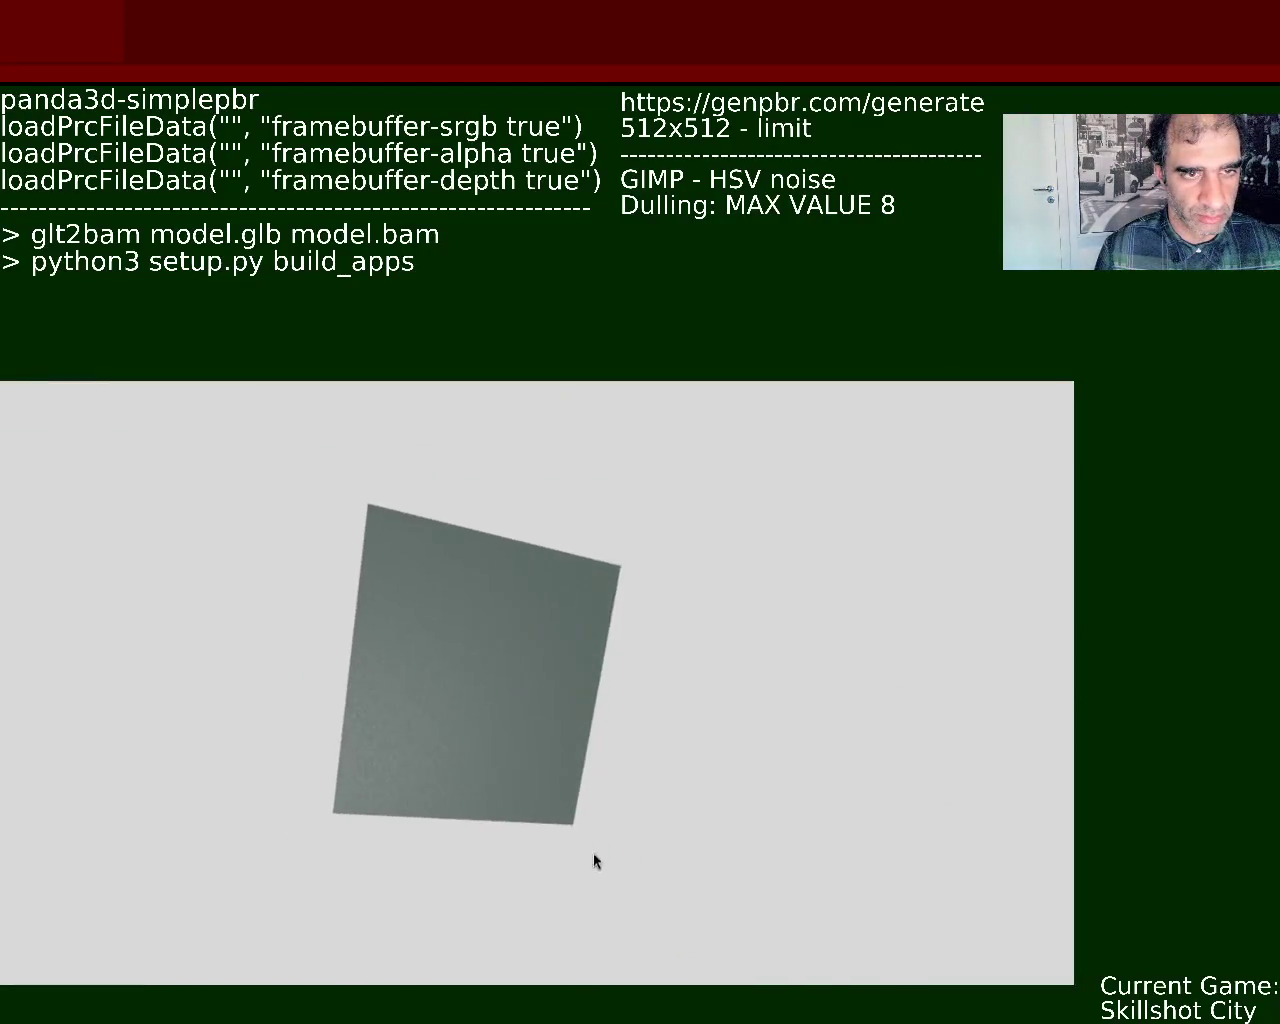
mouse_move(553, 746)
left_mouse_down()
mouse_move(589, 769)
mouse_move(543, 674)
mouse_move(478, 617)
mouse_move(666, 651)
mouse_move(603, 680)
mouse_move(529, 680)
mouse_move(521, 519)
mouse_move(646, 669)
mouse_move(609, 760)
mouse_move(529, 763)
left_mouse_up()
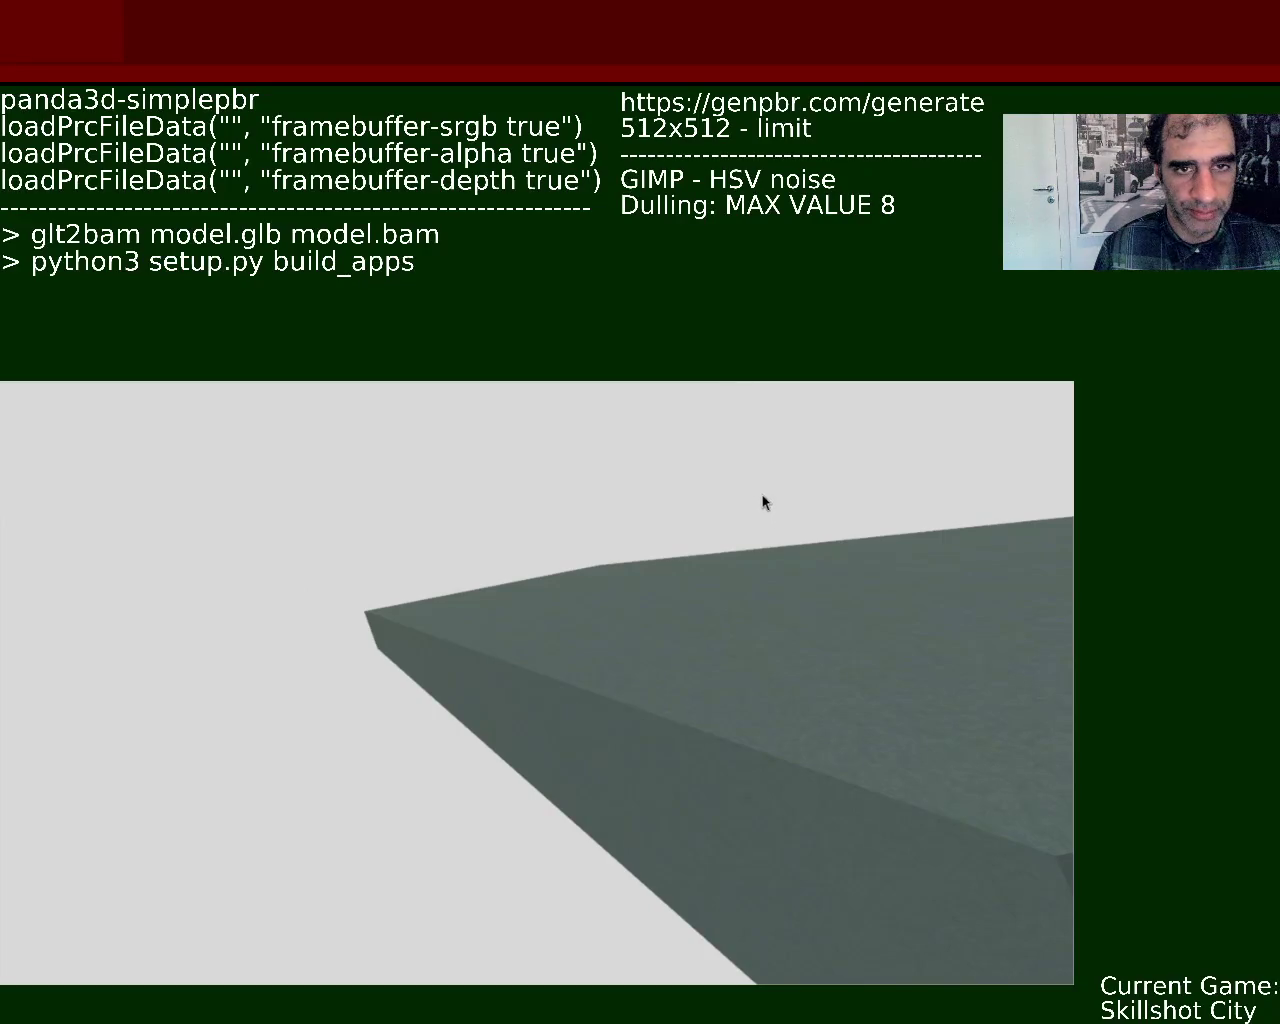
mouse_move(754, 494)
left_mouse_down()
mouse_move(909, 400)
mouse_move(660, 543)
mouse_move(717, 511)
left_mouse_up()
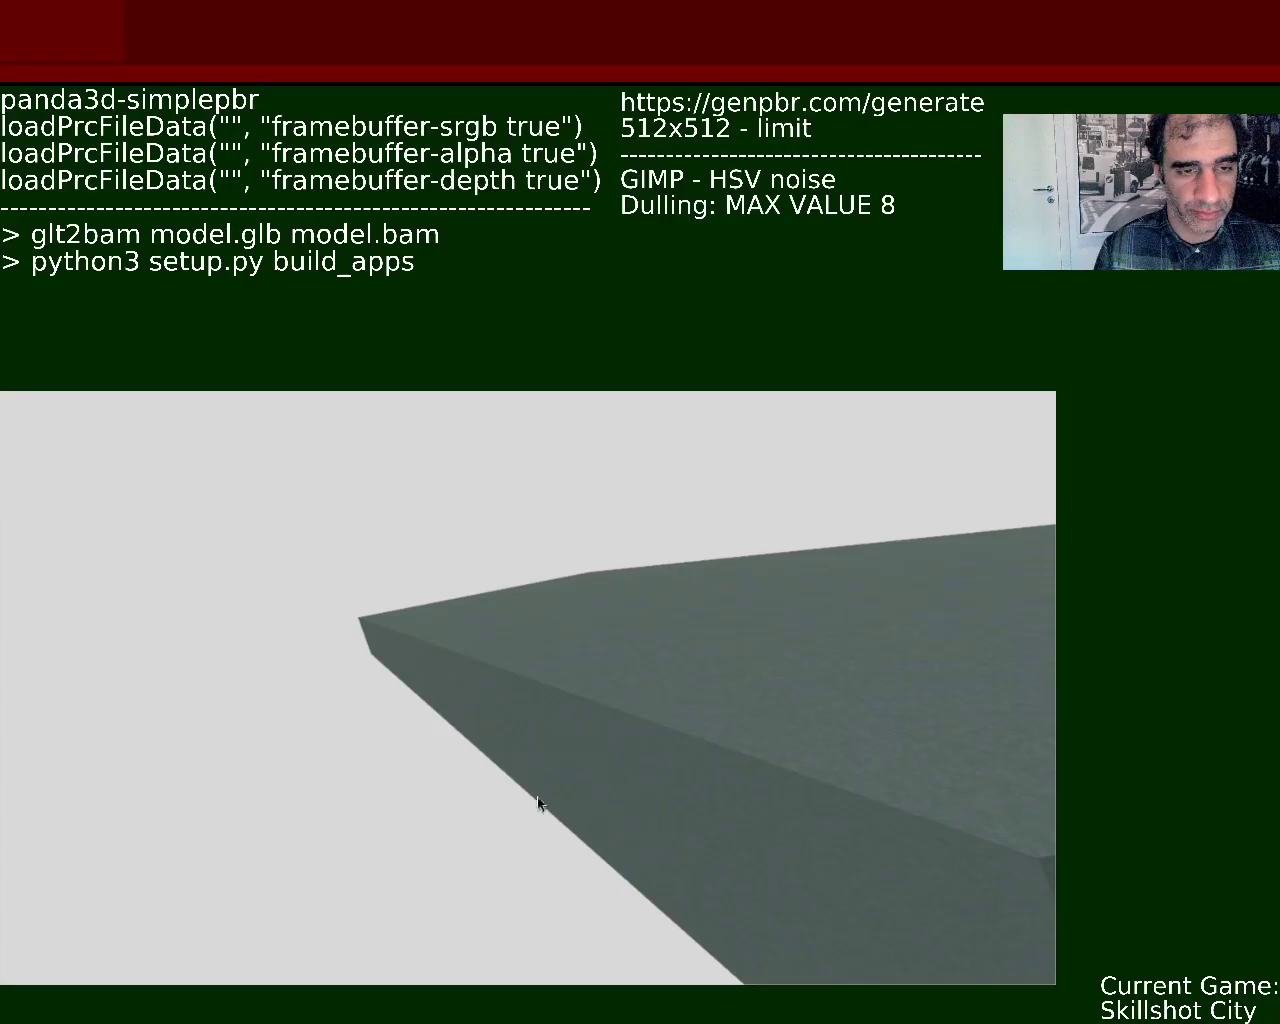
mouse_move(616, 777)
left_mouse_down()
mouse_move(452, 766)
mouse_move(637, 731)
mouse_move(649, 651)
mouse_move(553, 637)
mouse_move(494, 677)
mouse_move(534, 620)
mouse_move(606, 663)
mouse_move(531, 664)
left_mouse_up()
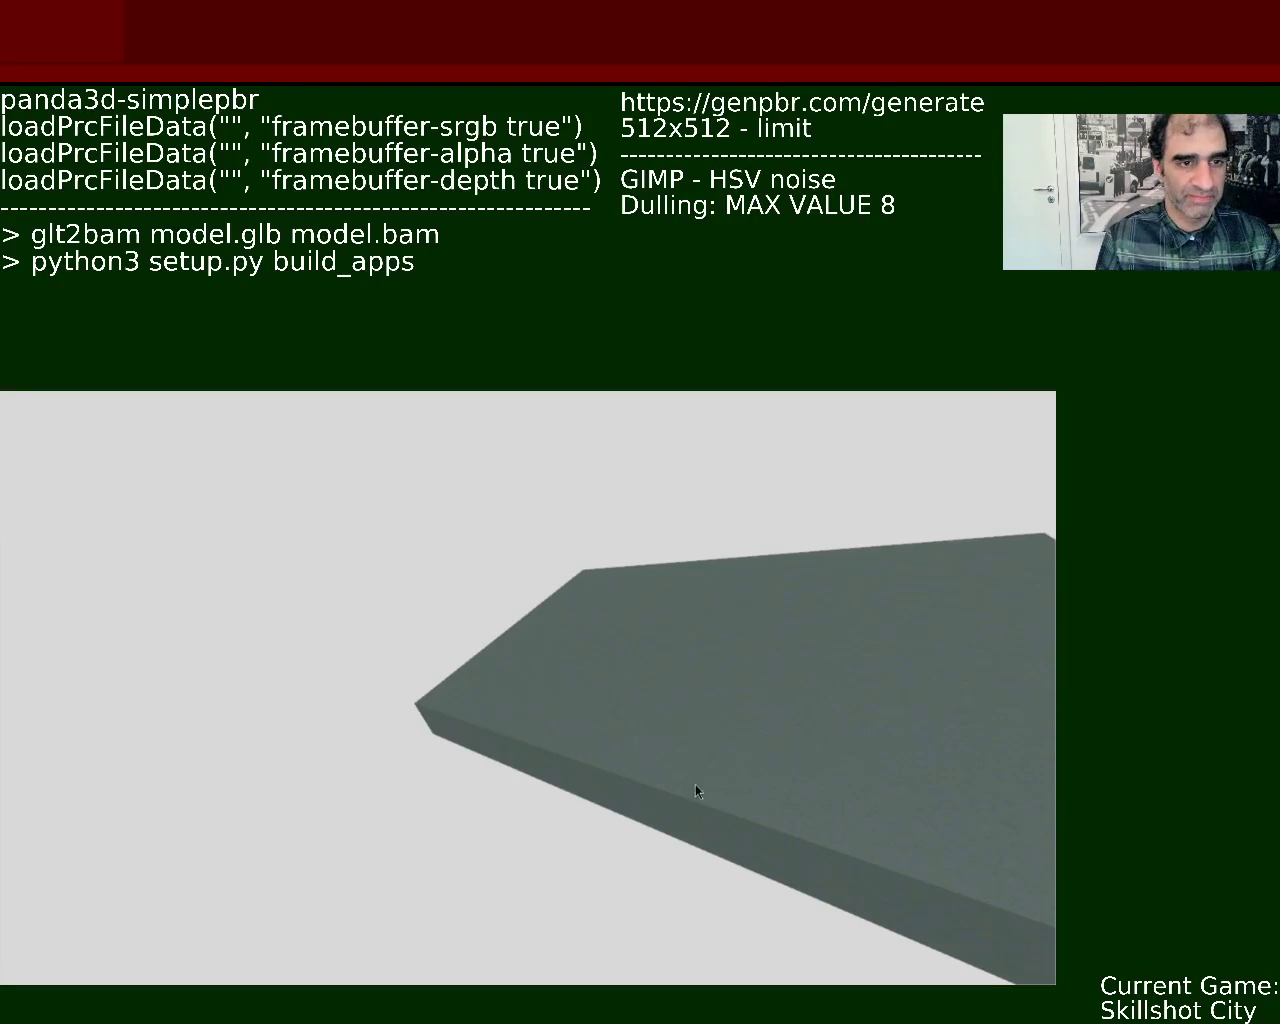
mouse_move(586, 731)
left_mouse_down()
mouse_move(723, 937)
mouse_move(517, 651)
mouse_move(645, 709)
mouse_move(477, 617)
mouse_move(480, 754)
mouse_move(668, 766)
mouse_move(497, 709)
mouse_move(629, 926)
mouse_move(486, 626)
mouse_move(611, 740)
mouse_move(566, 774)
mouse_move(521, 703)
left_mouse_up()
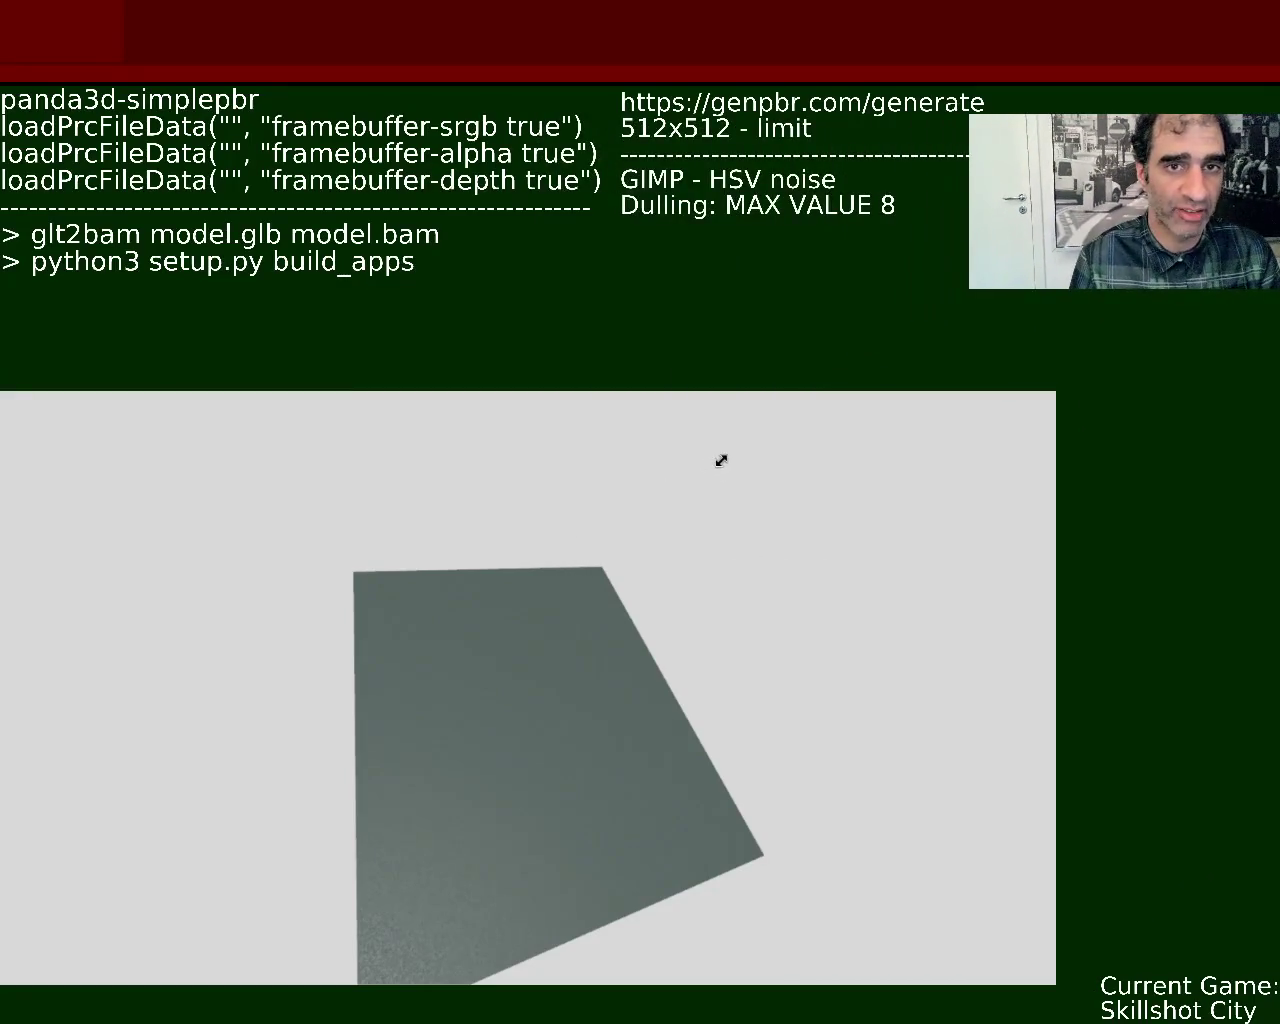
Enlarge the game window and orbit the grey square through underside, wedge and upright-panel views back to a flat slab
mouse_move(586, 808)
left_mouse_down()
mouse_move(531, 674)
mouse_move(494, 643)
mouse_move(541, 731)
mouse_move(570, 754)
mouse_move(536, 720)
left_mouse_up()
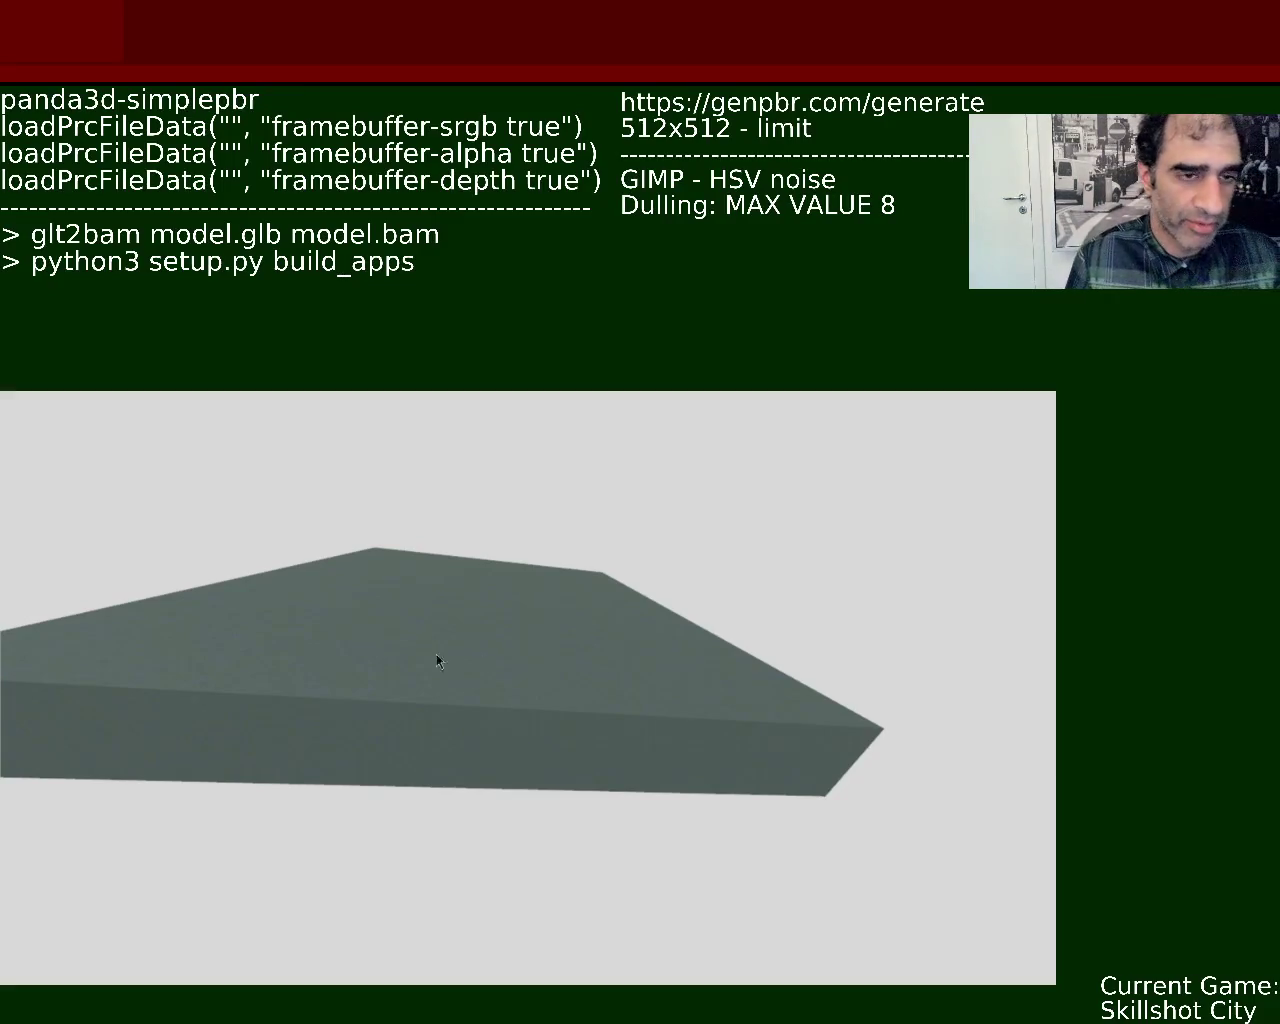
left_click_drag(729, 518, 894, 437)
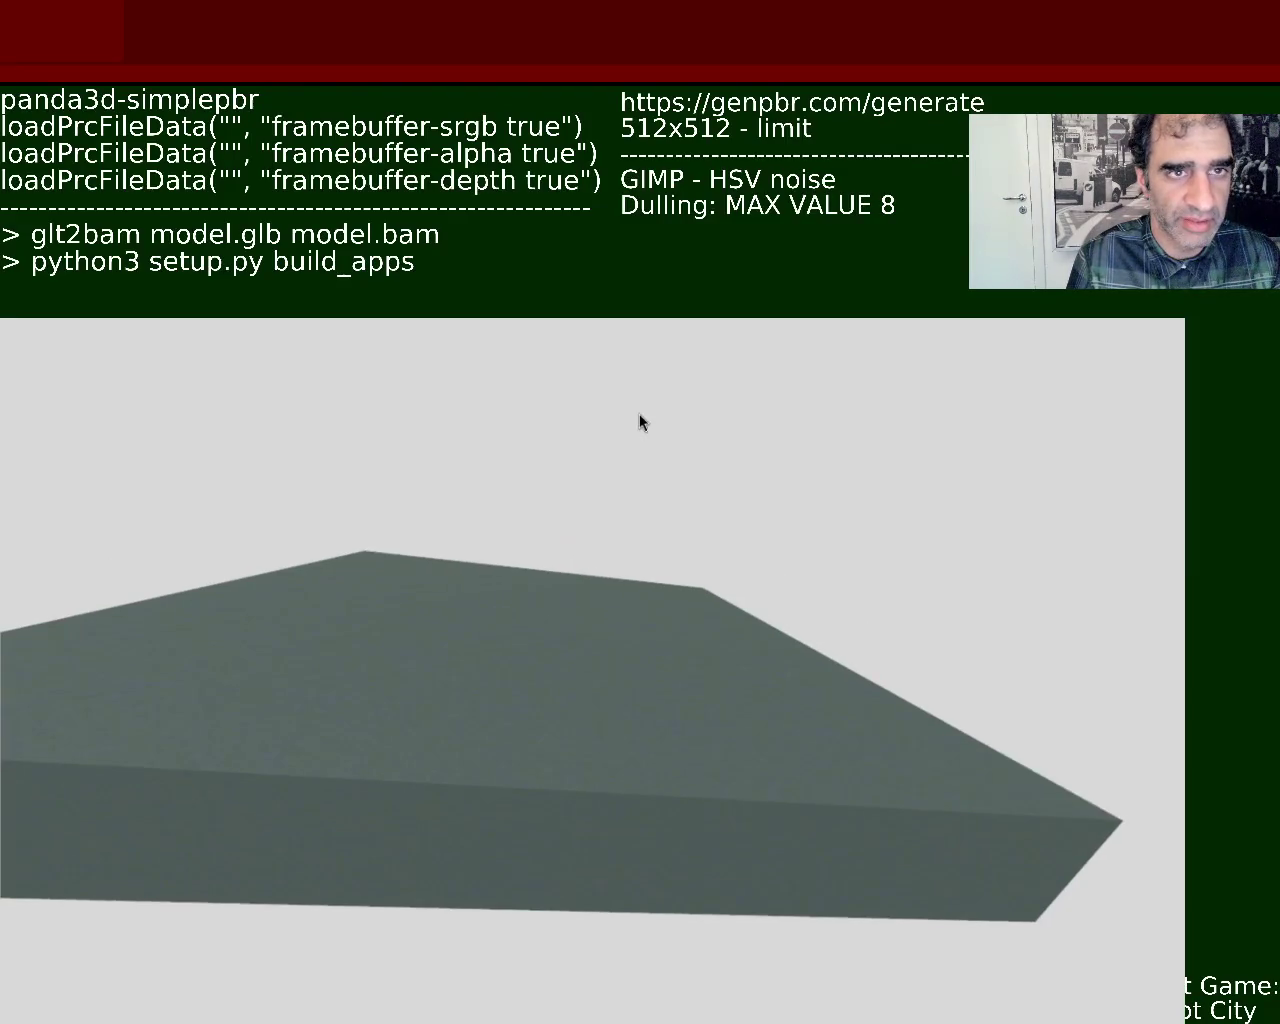
mouse_move(567, 770)
left_mouse_down()
mouse_move(420, 695)
mouse_move(621, 690)
mouse_move(610, 707)
mouse_move(737, 820)
mouse_move(711, 766)
mouse_move(763, 763)
left_mouse_up()
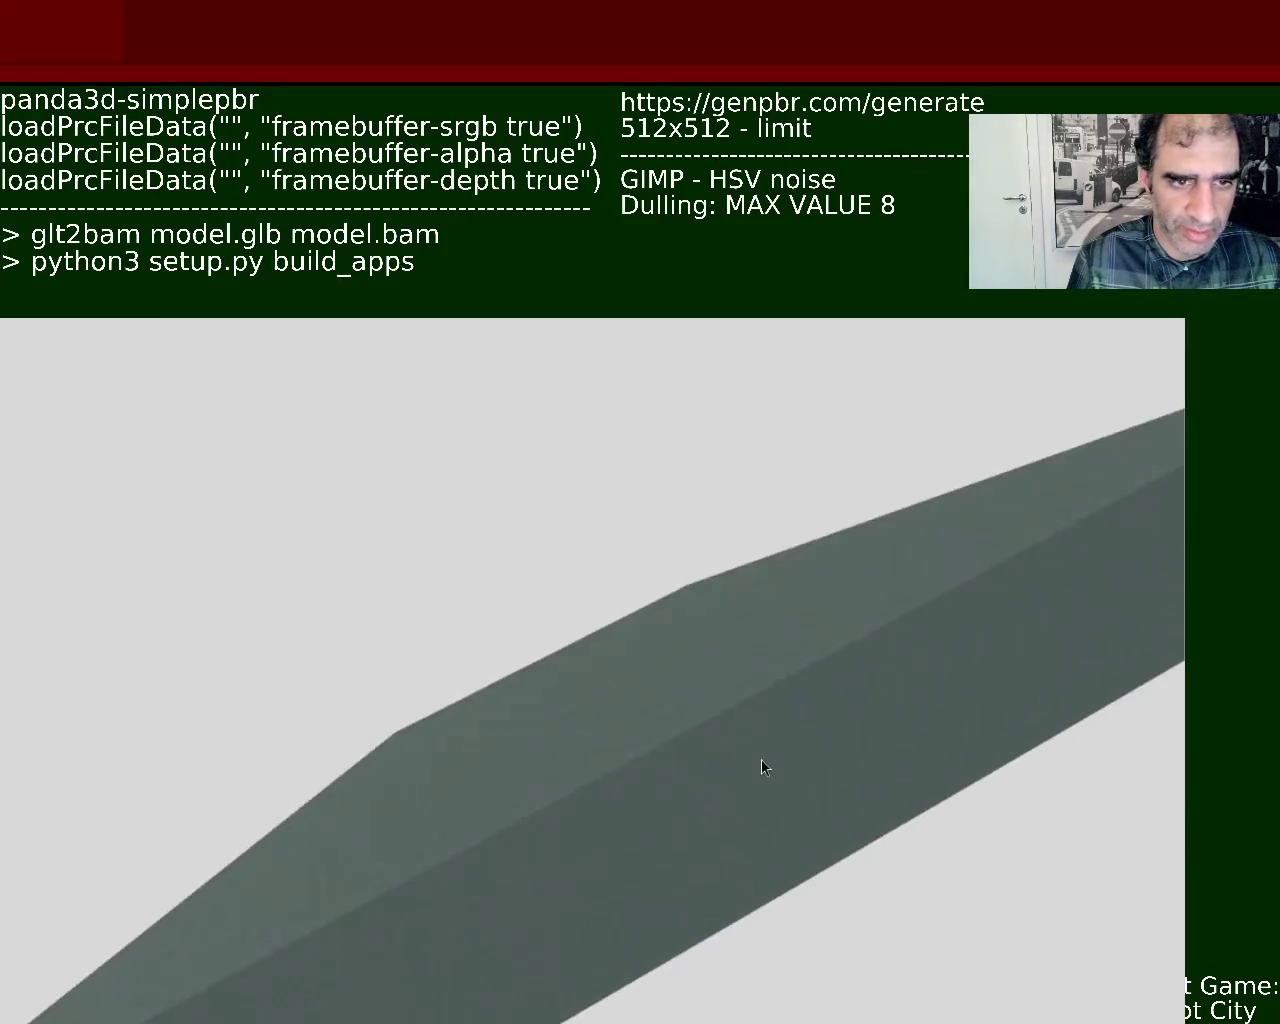
mouse_move(554, 903)
left_mouse_down()
mouse_move(709, 569)
mouse_move(509, 651)
mouse_move(591, 573)
mouse_move(709, 680)
mouse_move(646, 645)
mouse_move(657, 641)
left_mouse_up()
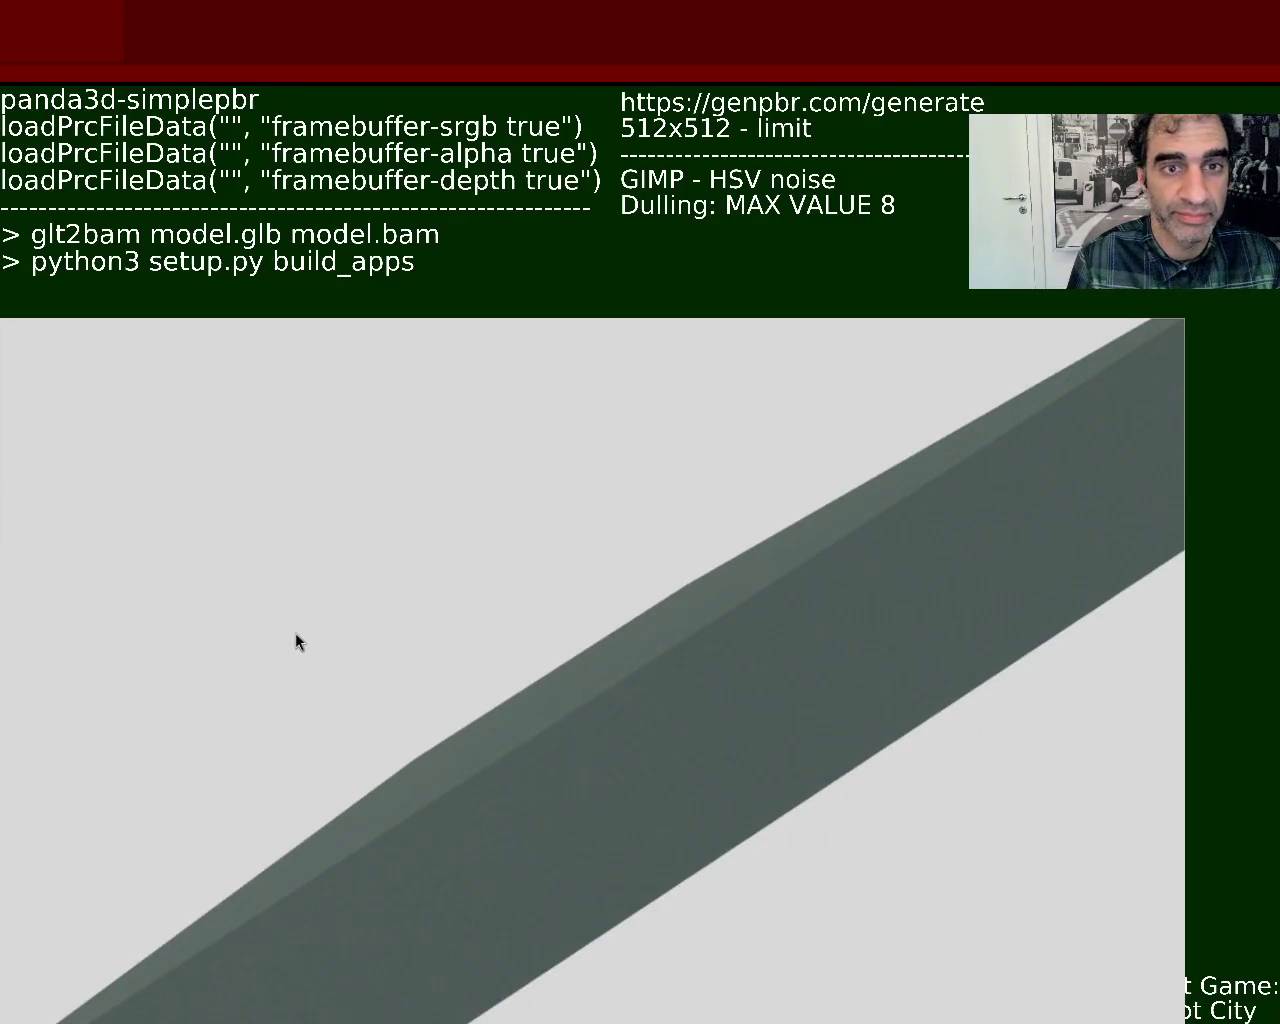
mouse_move(719, 722)
left_mouse_down()
mouse_move(160, 944)
mouse_move(451, 892)
mouse_move(571, 558)
mouse_move(619, 694)
mouse_move(480, 614)
mouse_move(721, 510)
left_mouse_up()
mouse_move(769, 433)
left_mouse_down()
mouse_move(748, 493)
mouse_move(789, 395)
mouse_move(700, 570)
mouse_move(731, 556)
left_mouse_up()
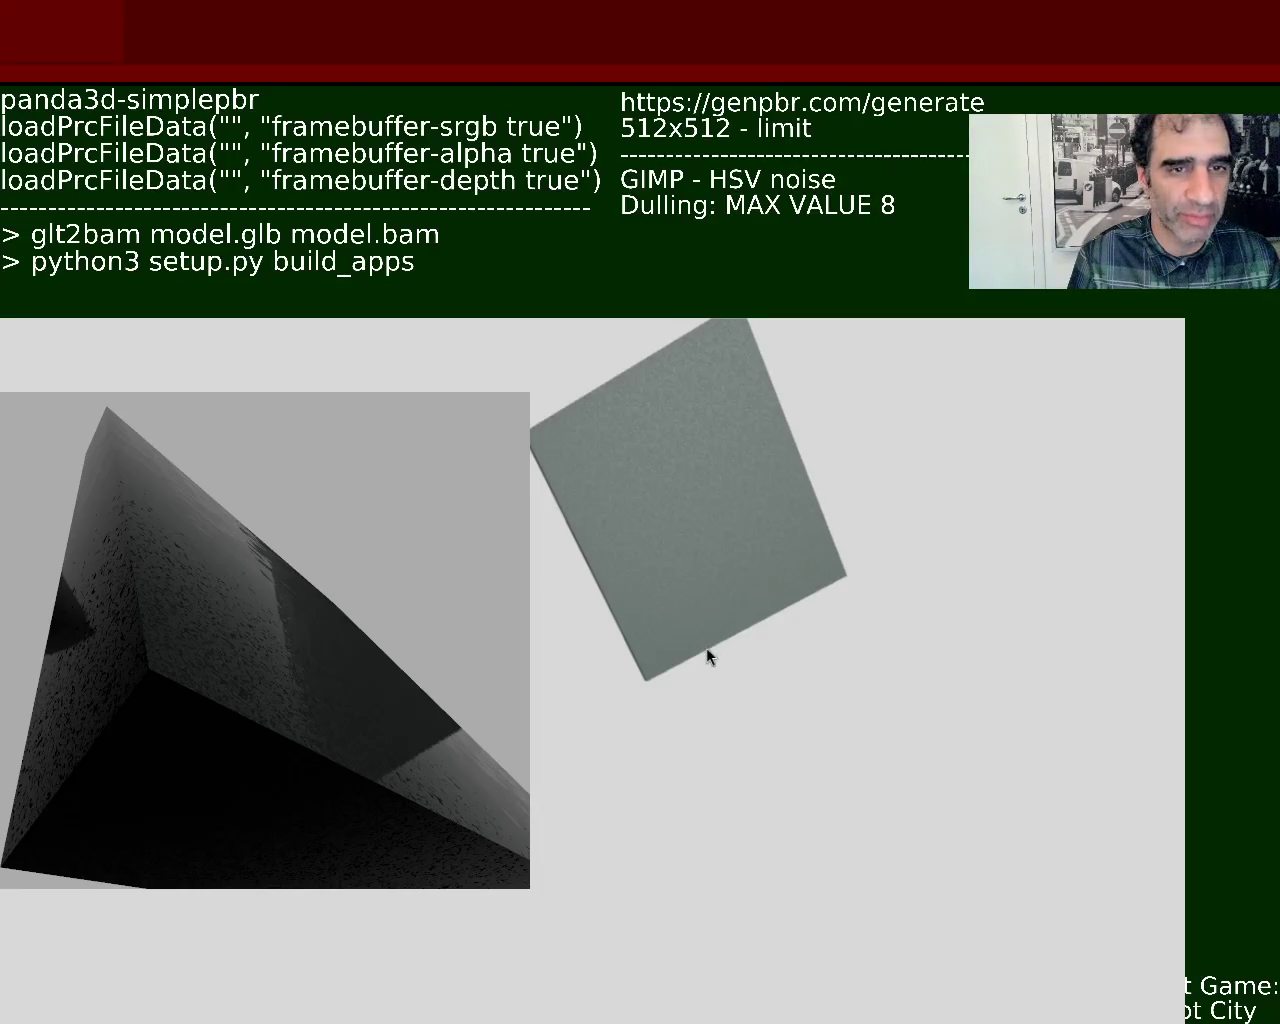
mouse_move(665, 543)
left_mouse_down()
mouse_move(633, 711)
mouse_move(670, 517)
mouse_move(686, 536)
mouse_move(656, 586)
mouse_move(740, 576)
mouse_move(720, 688)
mouse_move(631, 683)
mouse_move(797, 516)
mouse_move(877, 615)
mouse_move(840, 539)
mouse_move(691, 666)
mouse_move(583, 1020)
mouse_move(614, 1015)
mouse_move(643, 978)
mouse_move(631, 1003)
left_mouse_up()
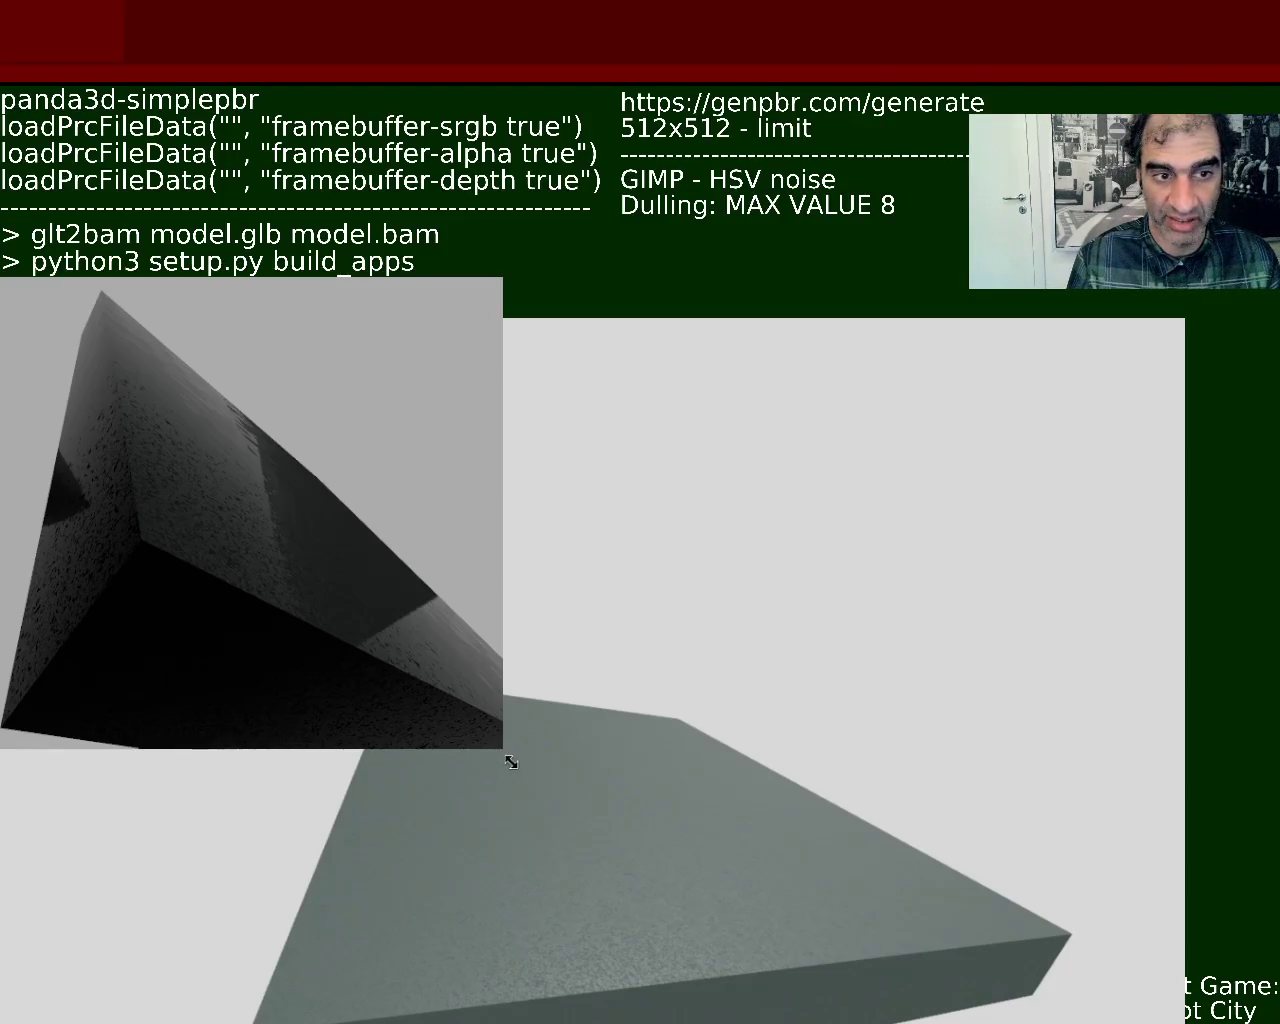
Enlarge the dark glossy reference render window to compare its speckled texture
mouse_move(514, 765)
left_mouse_down()
mouse_move(1090, 1020)
mouse_move(649, 889)
mouse_move(746, 982)
left_mouse_up()
Shrink the dark reference render to a thumbnail in the upper left, bringing the slab scene to front
mouse_move(367, 621)
left_mouse_down()
mouse_move(464, 720)
mouse_move(422, 649)
left_mouse_up()
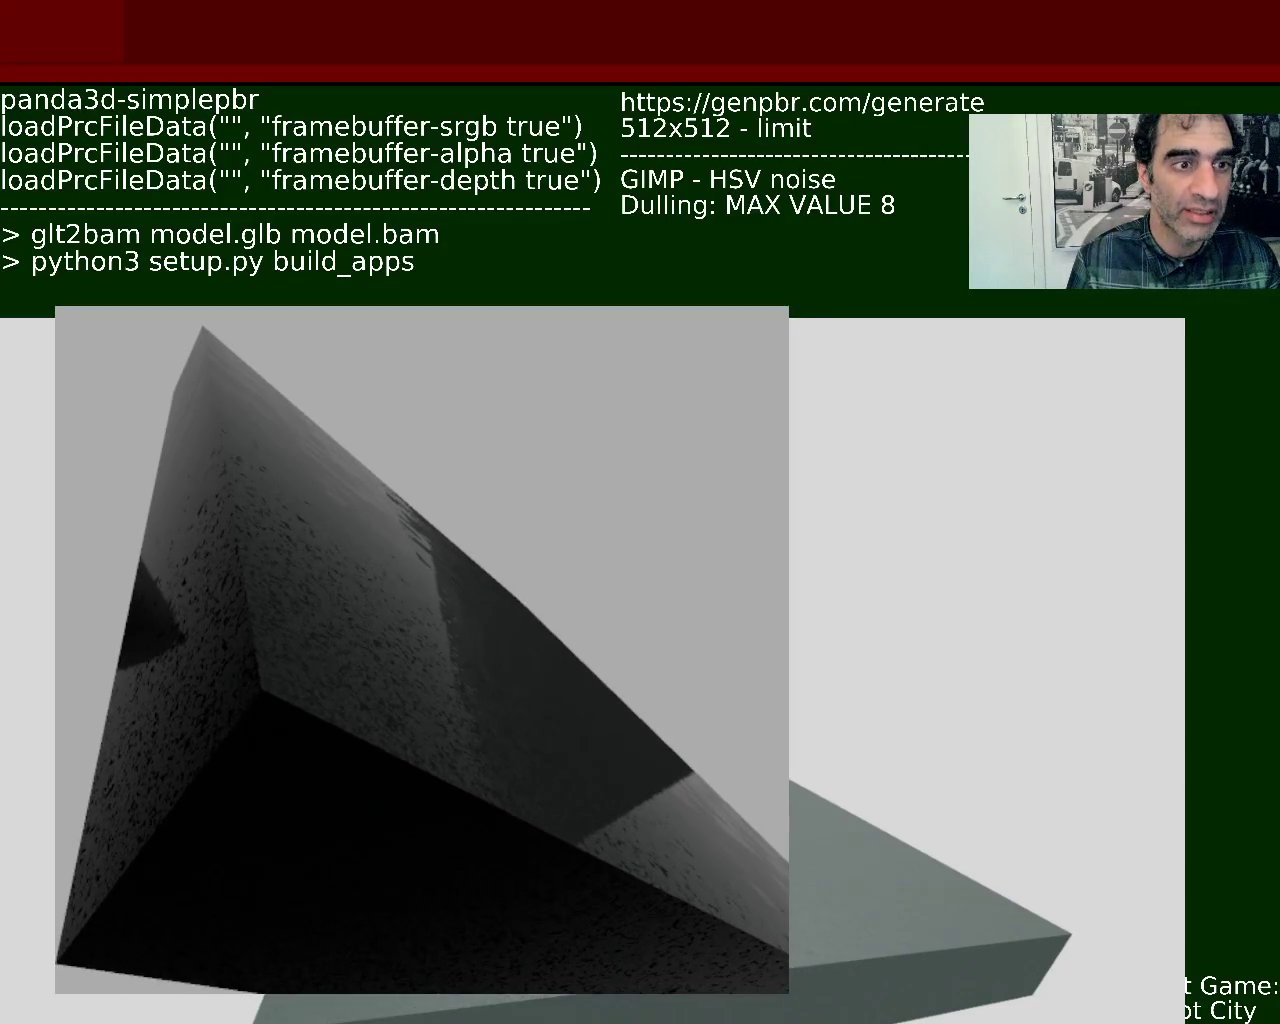
mouse_move(789, 306)
left_mouse_down()
mouse_move(455, 695)
mouse_move(406, 864)
mouse_move(403, 620)
mouse_move(402, 644)
mouse_move(366, 646)
left_mouse_up()
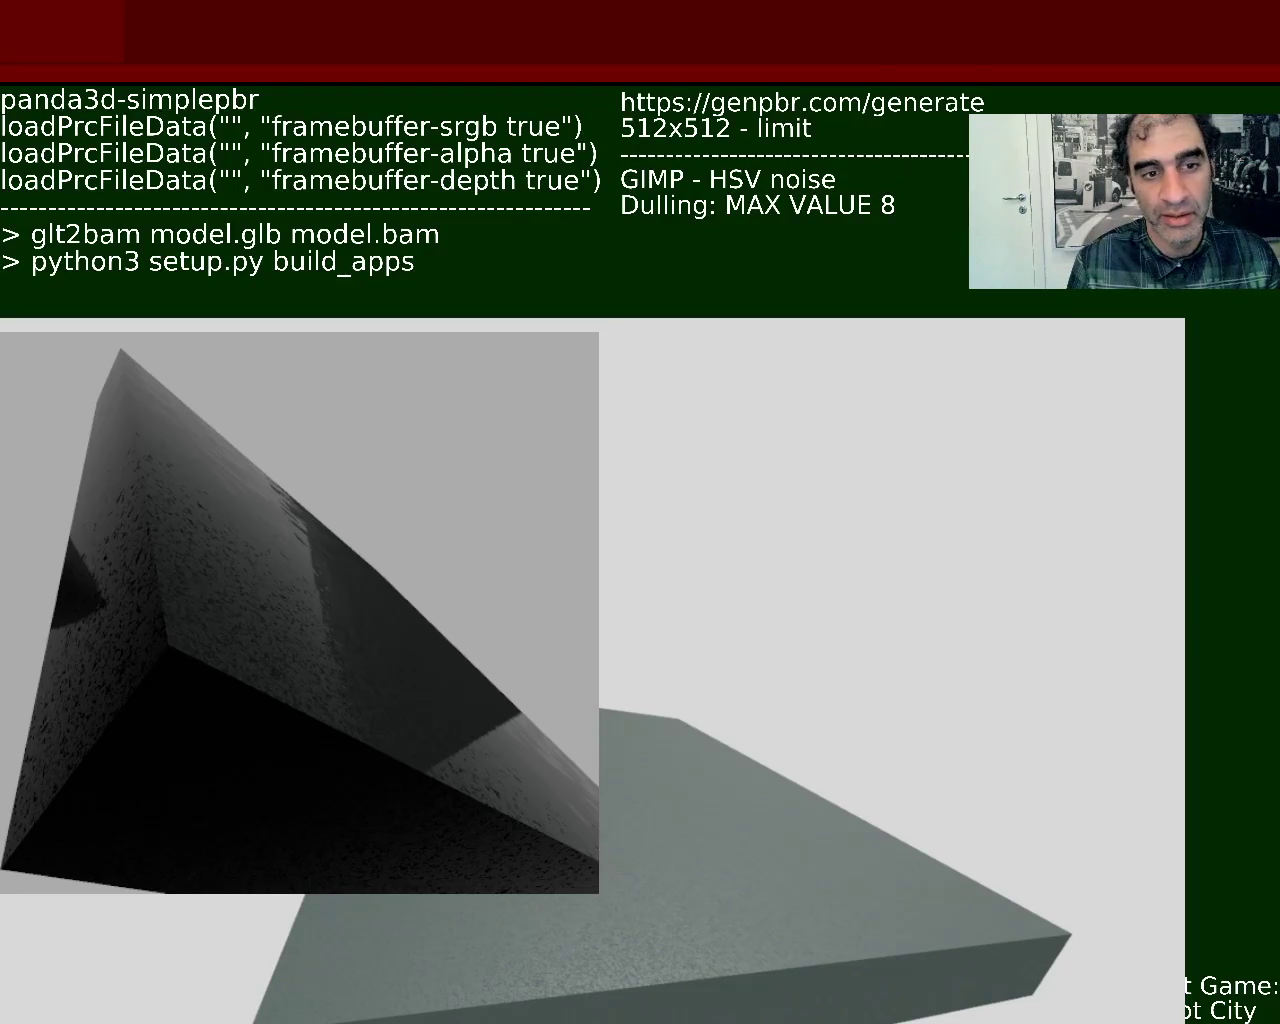
mouse_move(600, 894)
left_mouse_down()
mouse_move(332, 662)
mouse_move(371, 681)
left_mouse_up()
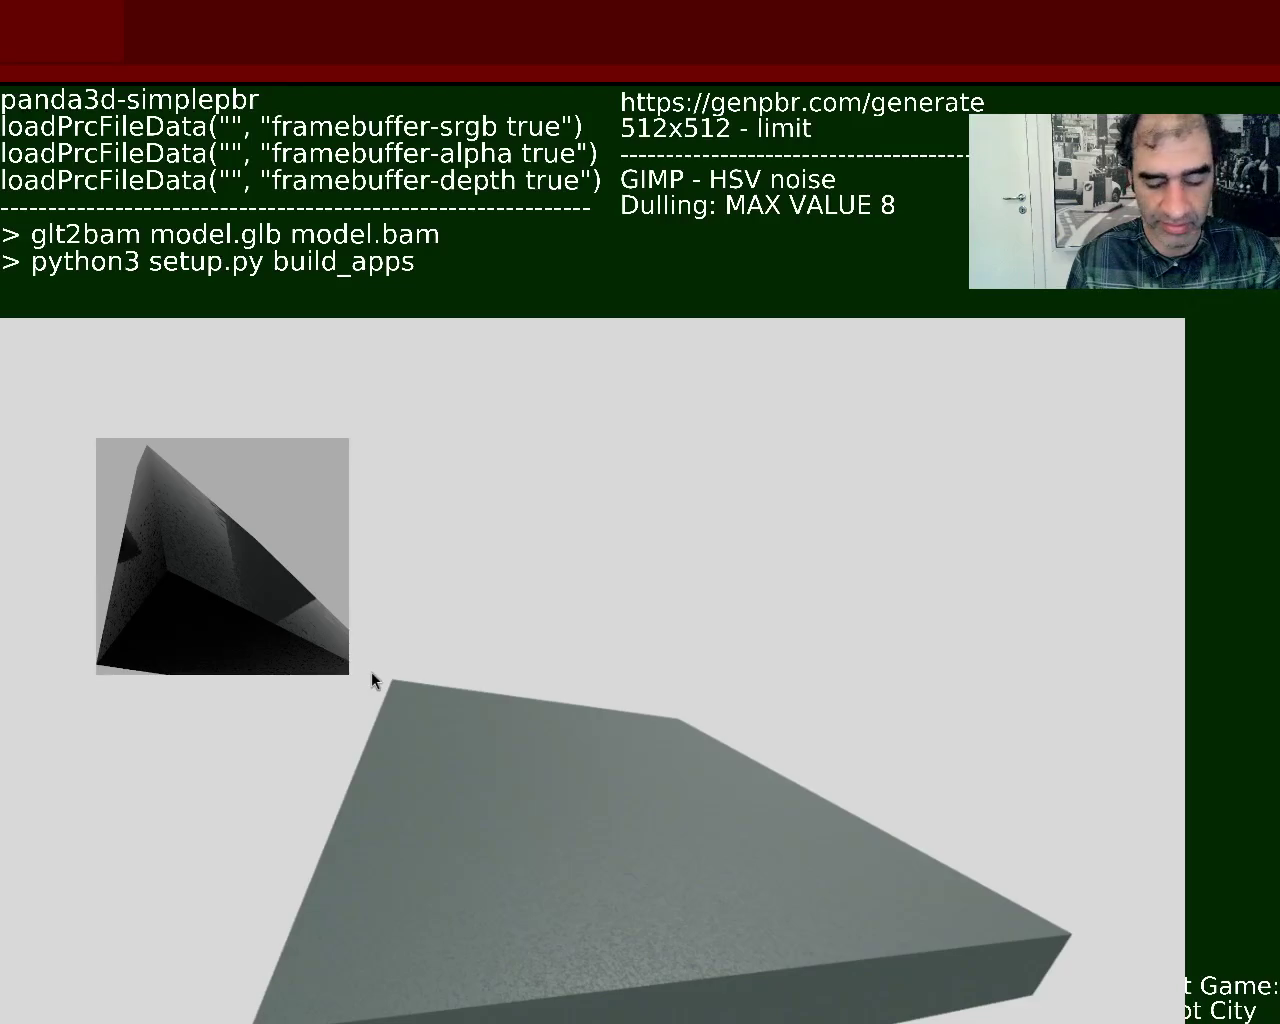
left_click(371, 672)
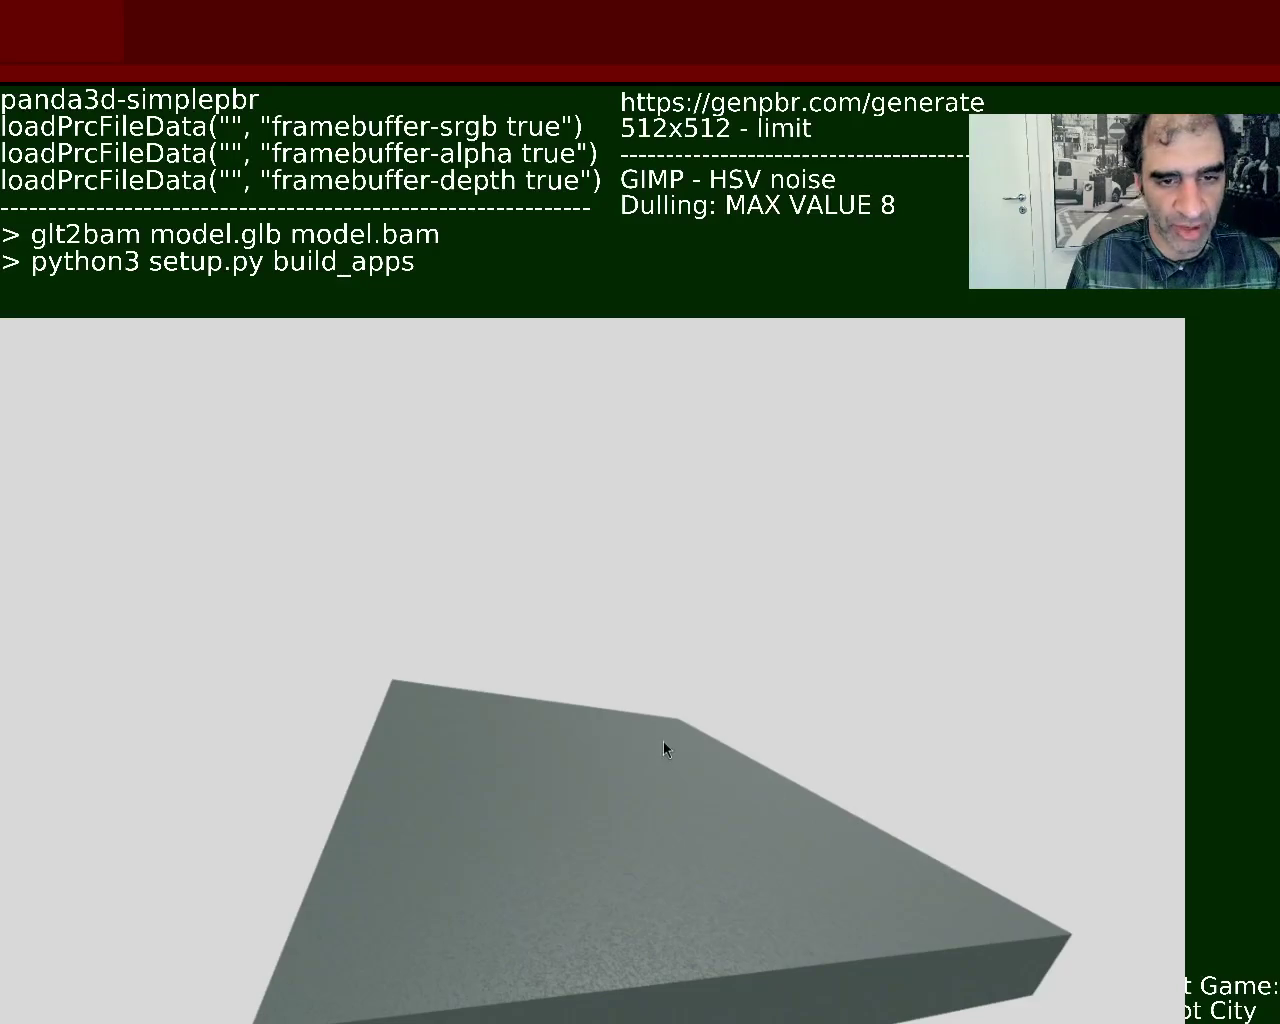
Move the camera closer over the noise-textured slab and orbit around to catch its speckled specular sheen
mouse_move(685, 929)
left_mouse_down()
mouse_move(656, 877)
mouse_move(700, 1012)
left_mouse_up()
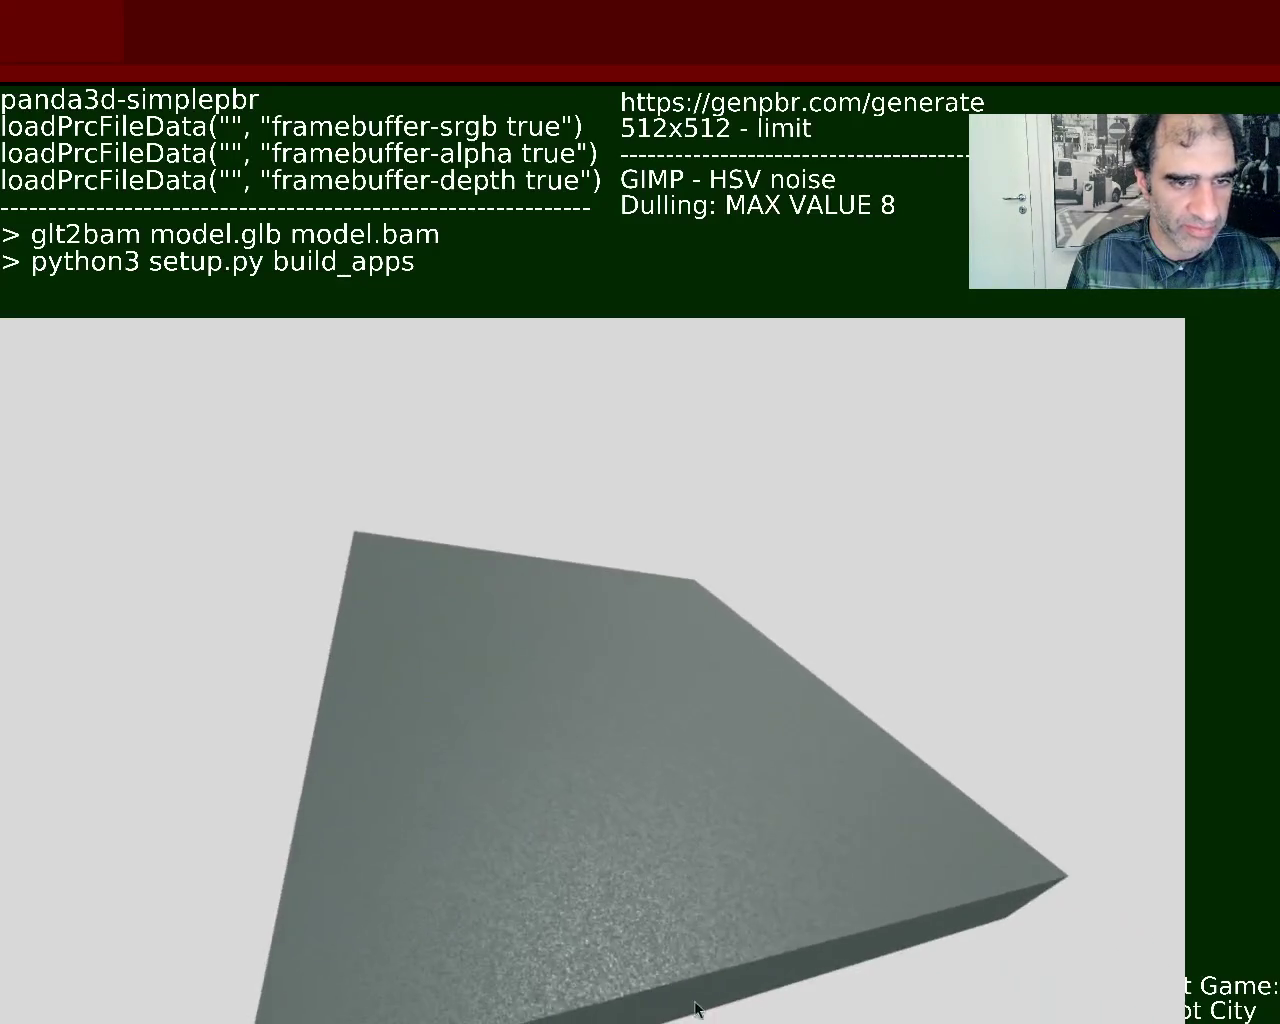
mouse_move(663, 874)
left_mouse_down()
mouse_move(646, 938)
mouse_move(642, 858)
mouse_move(630, 903)
mouse_move(633, 839)
mouse_move(626, 886)
left_mouse_up()
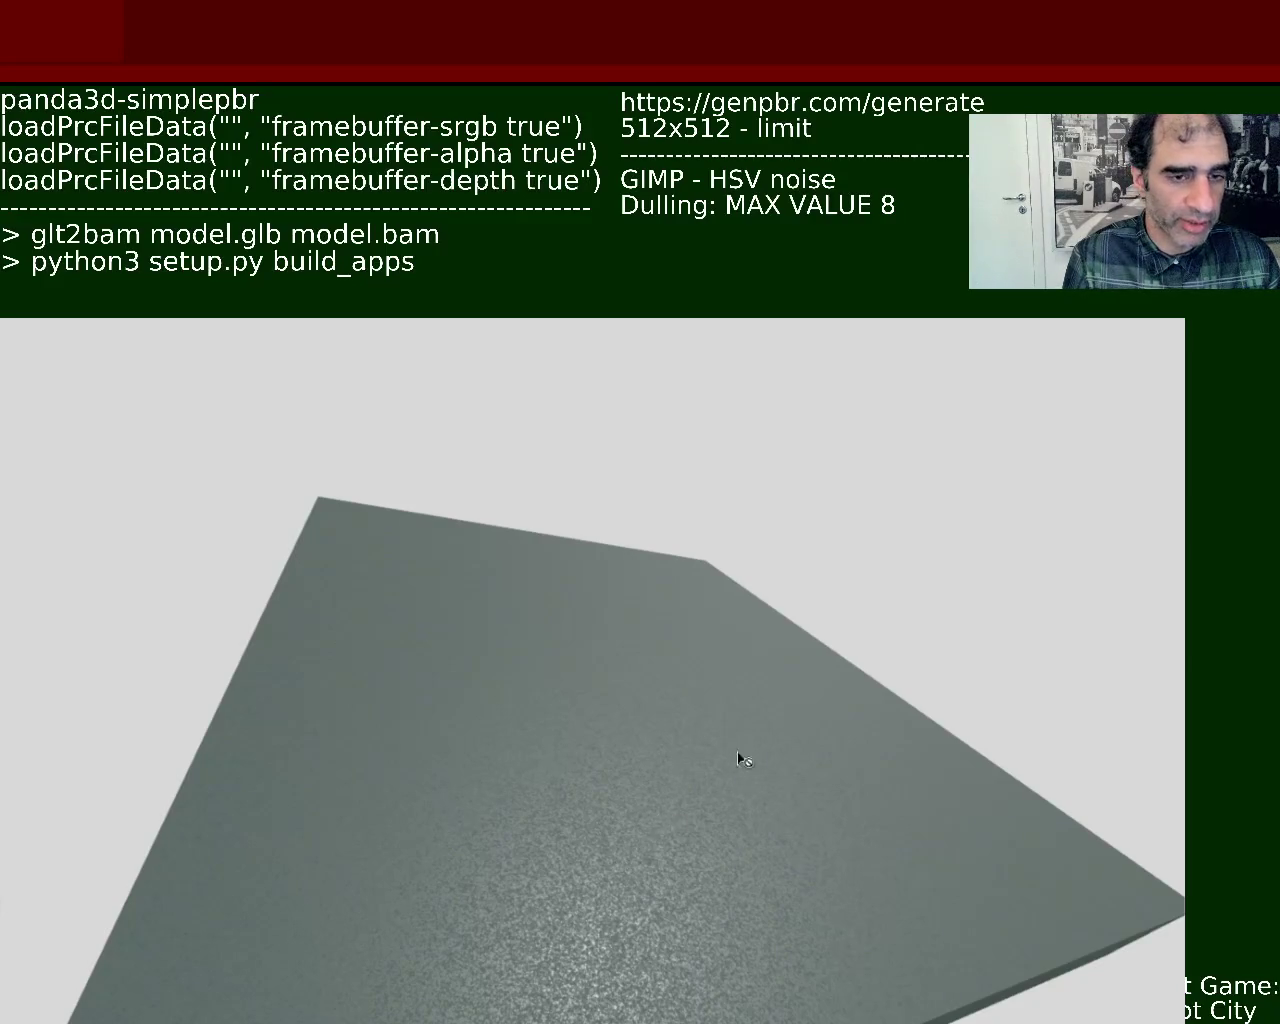
mouse_move(688, 757)
left_mouse_down()
mouse_move(620, 671)
mouse_move(666, 806)
mouse_move(749, 929)
mouse_move(716, 852)
mouse_move(732, 906)
mouse_move(751, 922)
mouse_move(765, 915)
mouse_move(748, 921)
left_mouse_up()
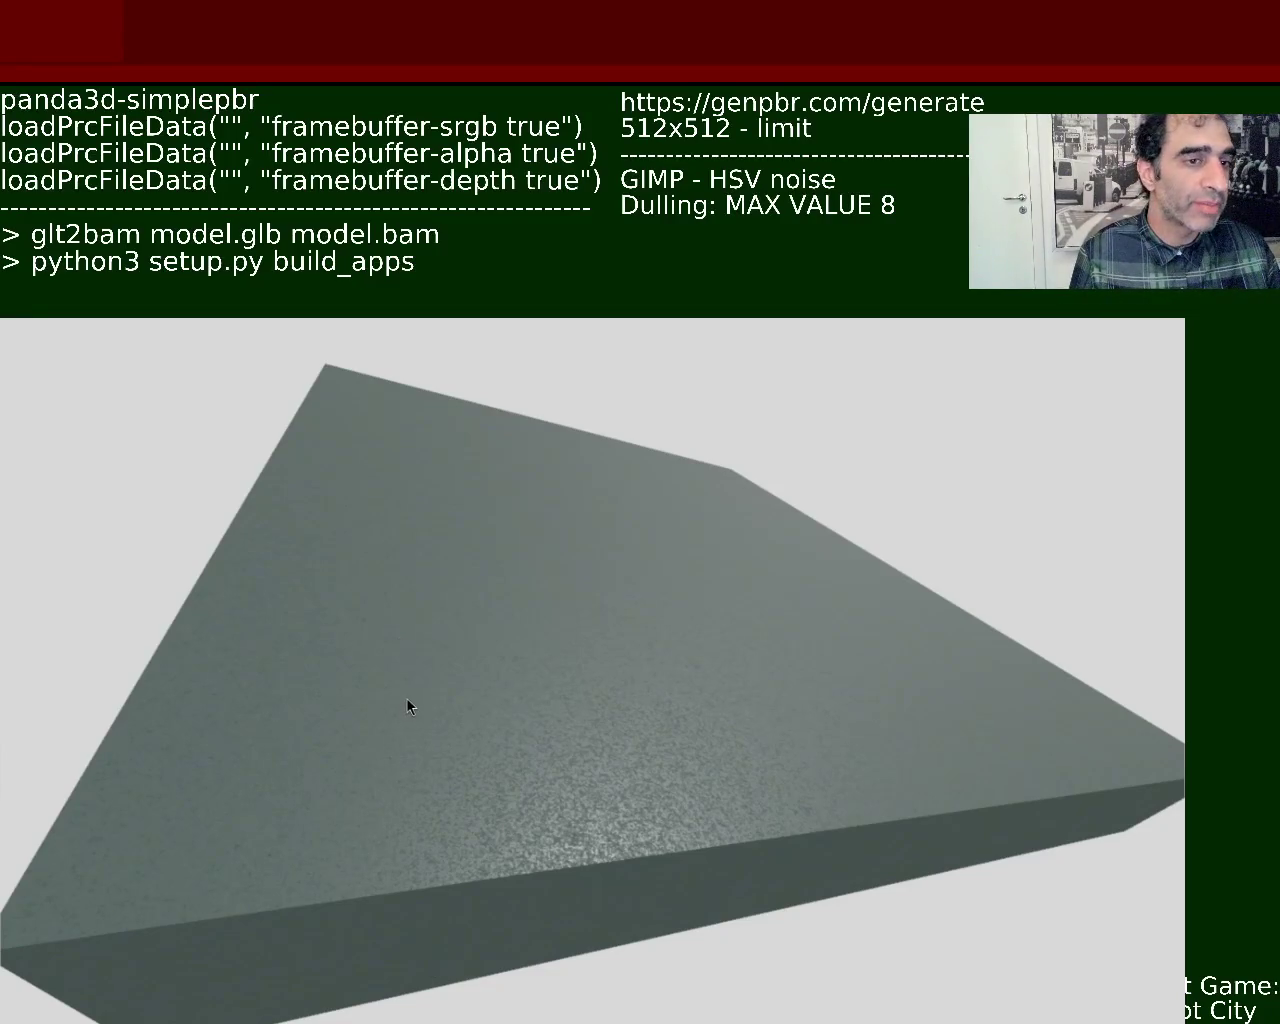
scroll(629, 693, "down", 5)
Zoom in and tilt low over the slab's speckled highlight, then zoom out to show its thick edge
scroll(628, 742, "up", 8)
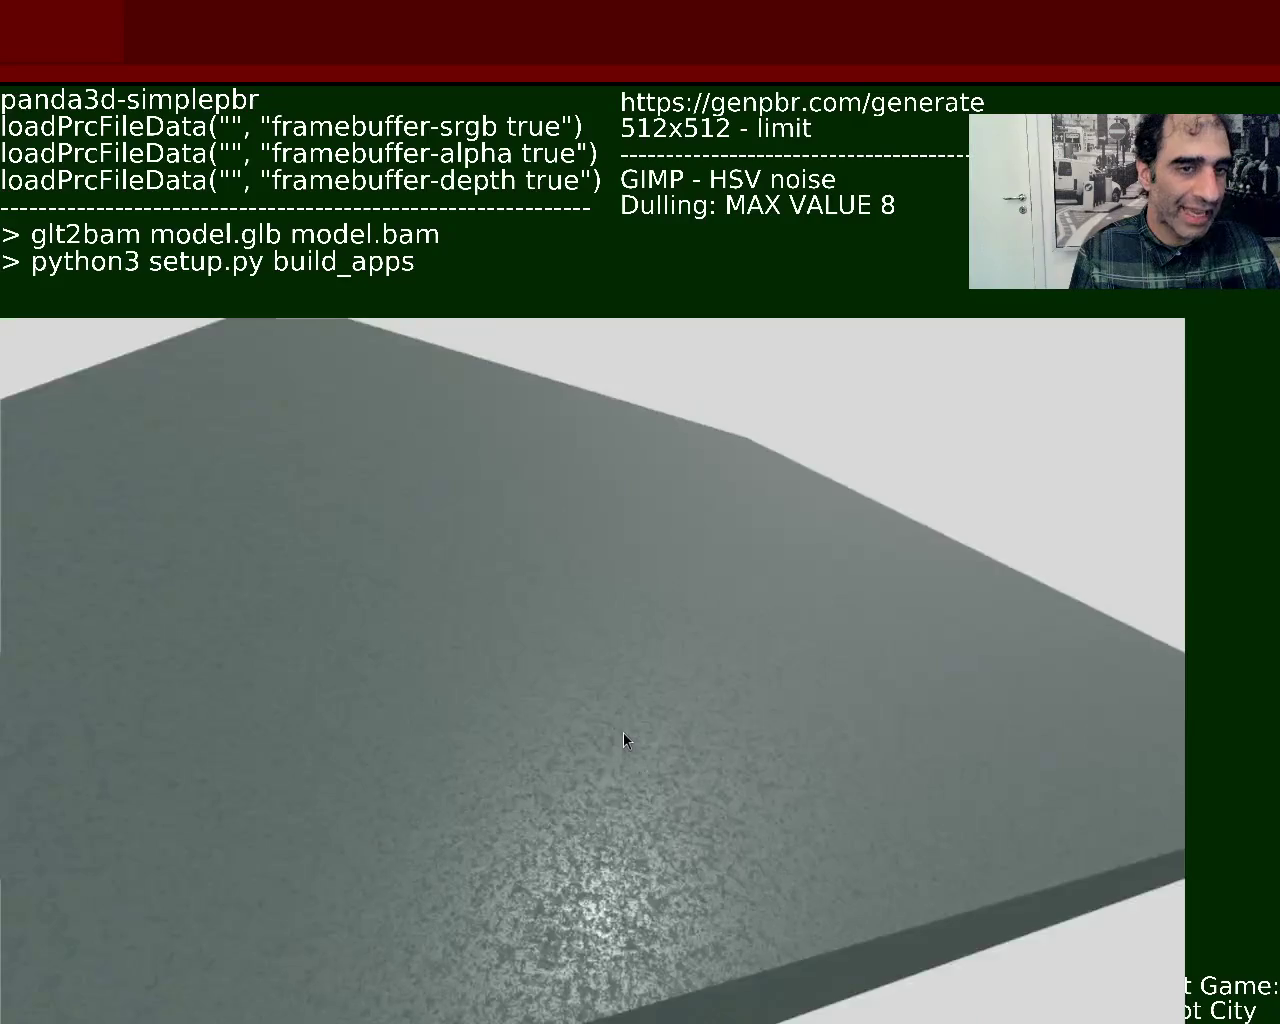
mouse_move(626, 734)
left_mouse_down()
mouse_move(593, 632)
mouse_move(625, 647)
mouse_move(554, 743)
mouse_move(597, 663)
left_mouse_up()
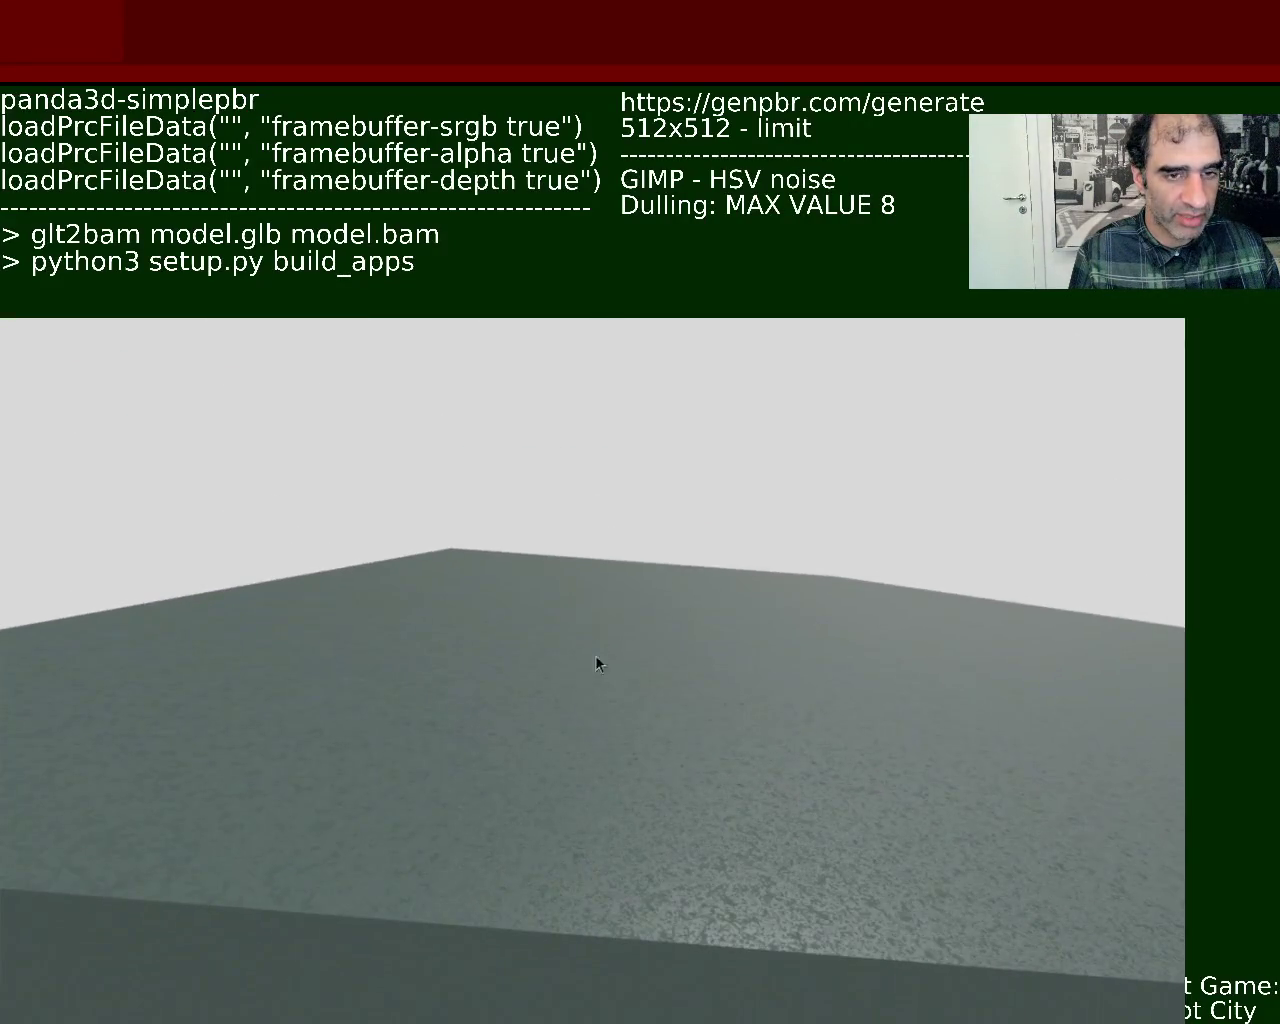
scroll(591, 657, "down", 5)
scroll(591, 657, "up", 3)
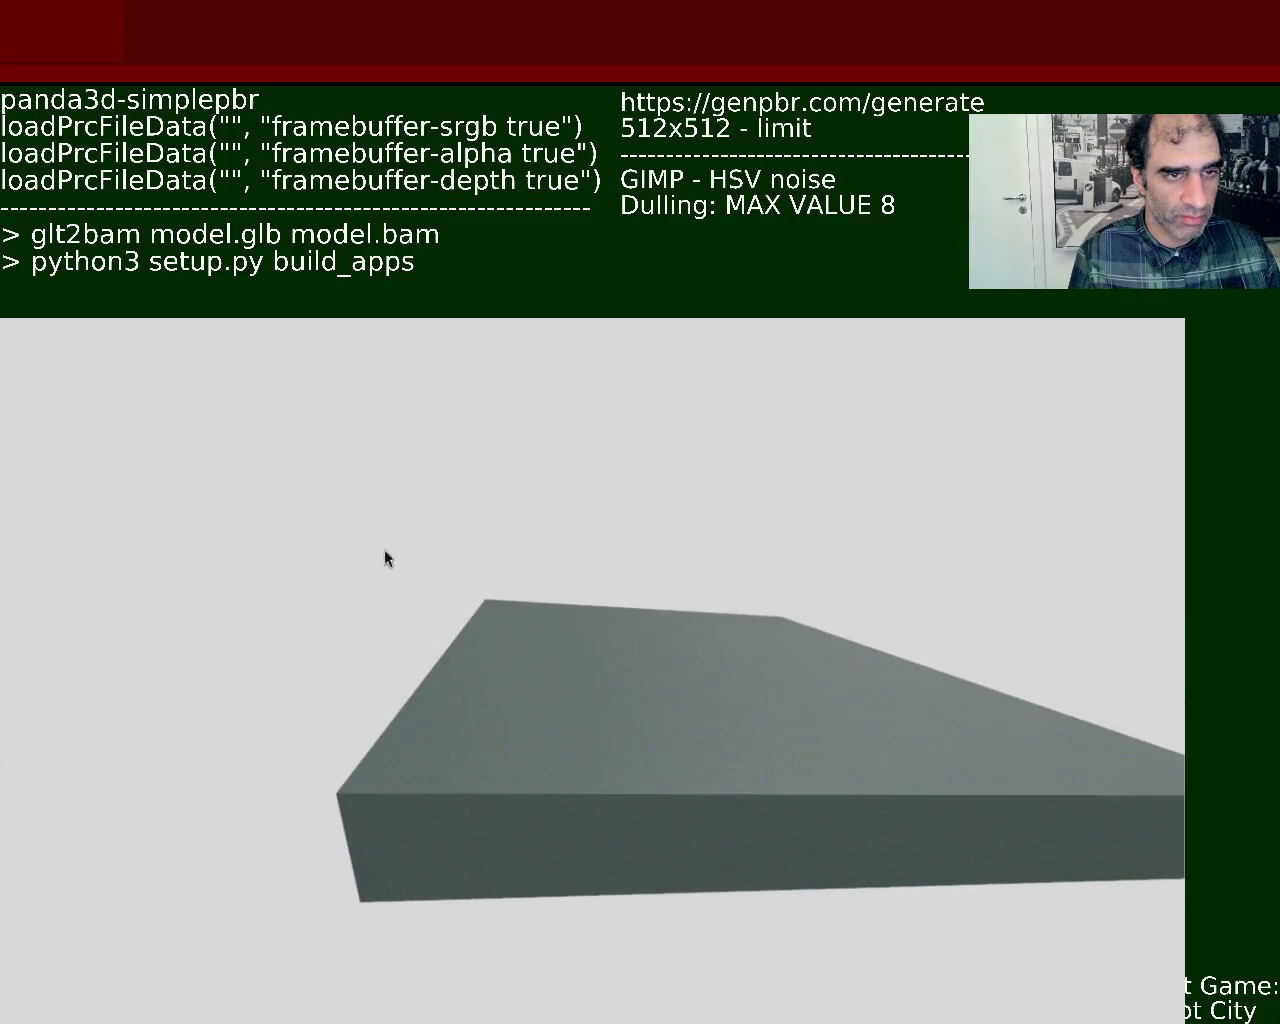
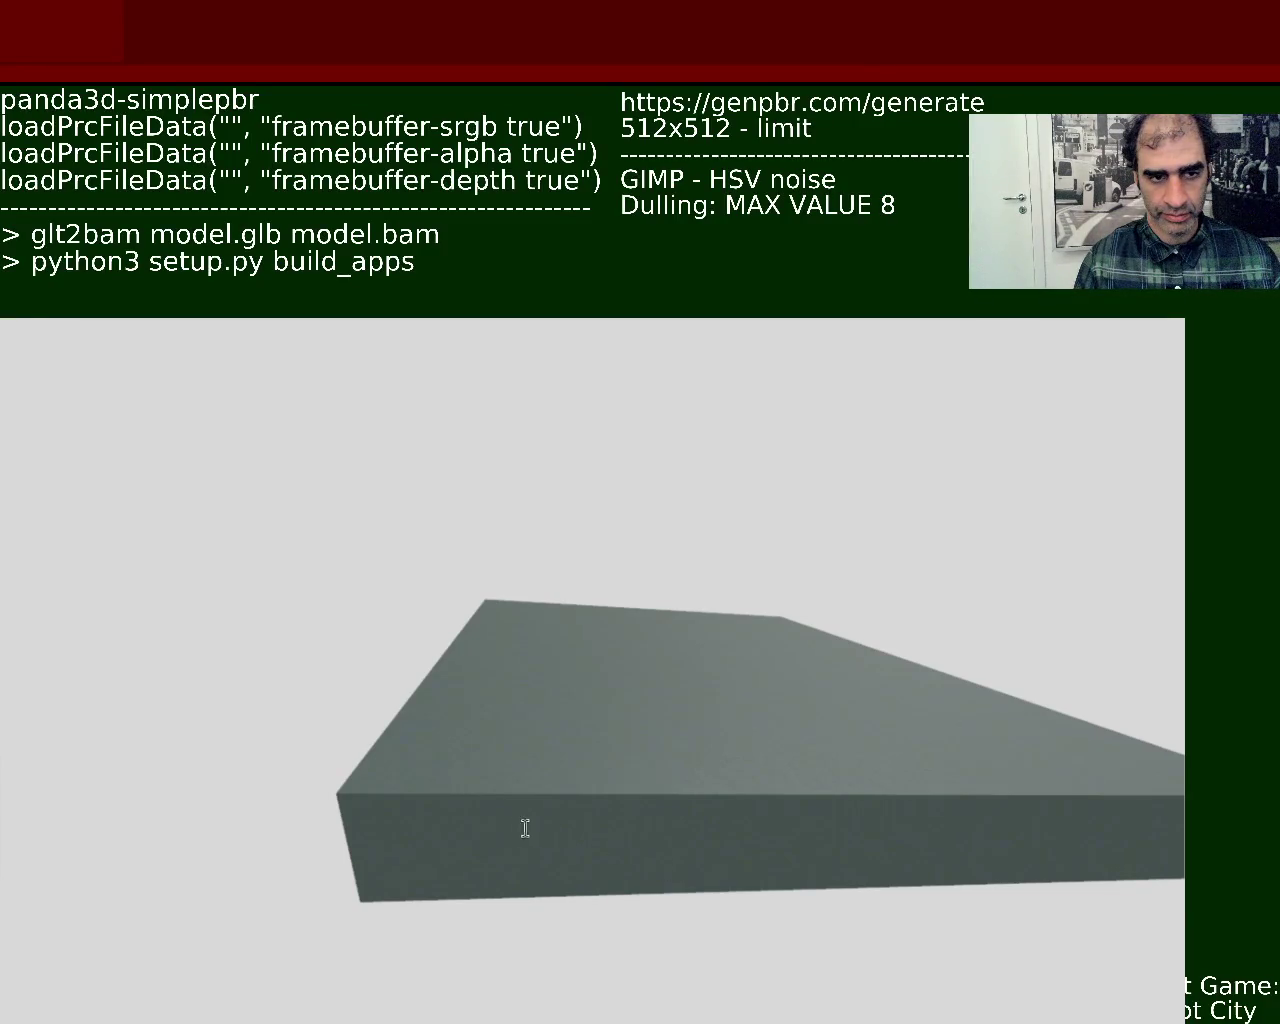
Change the notes line to read 'panda3d-complexpbr : 51.3.3' instead of simplepbr
key("BackSpace")
key("BackSpace")
key("BackSpace")
type("complexpb")
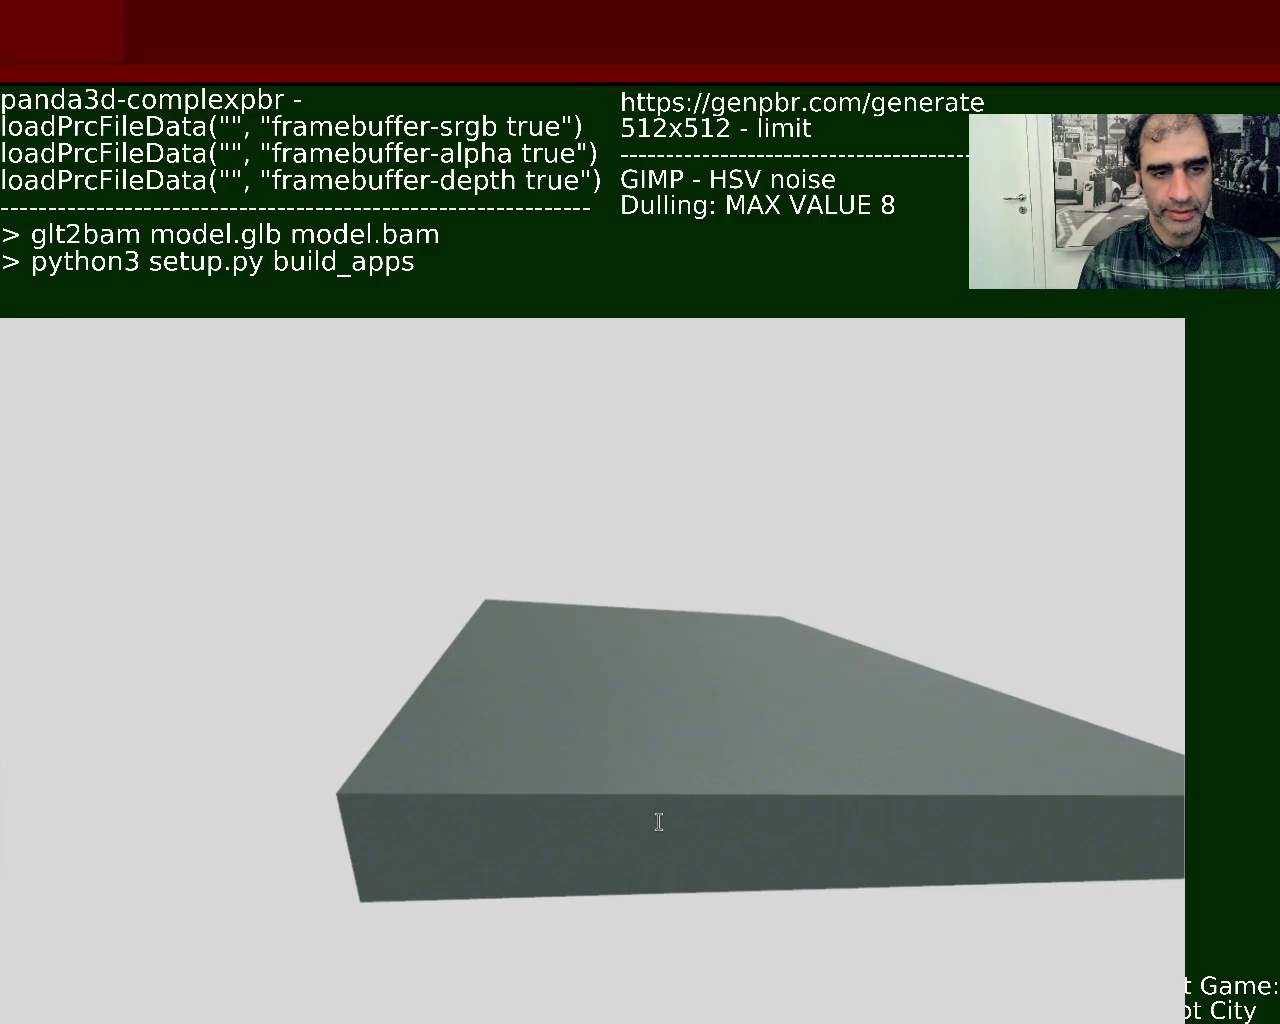
type("51.3.3")
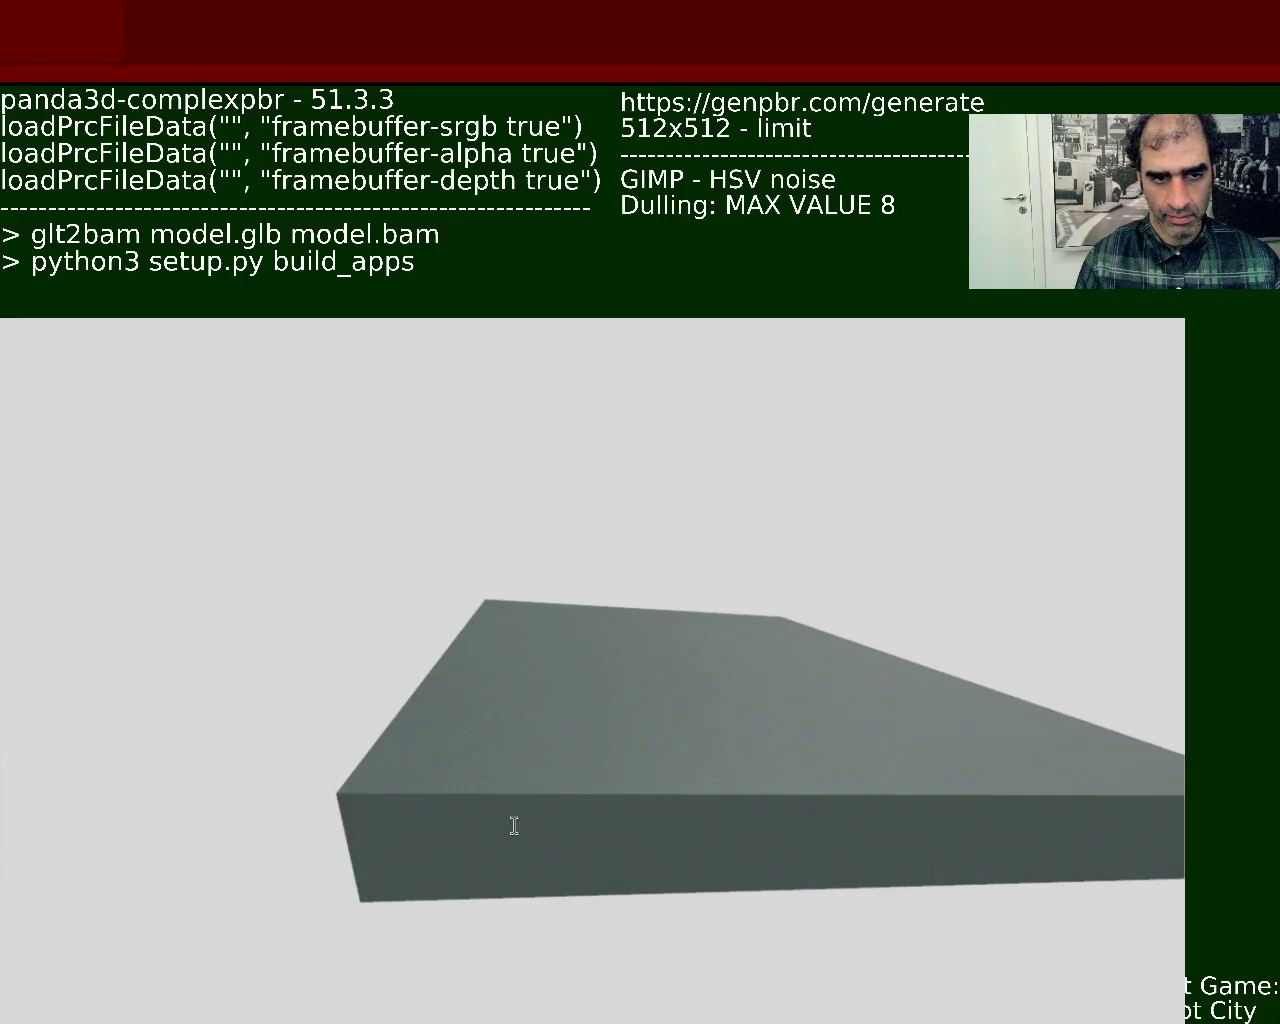
key("BackSpace")
type(":")
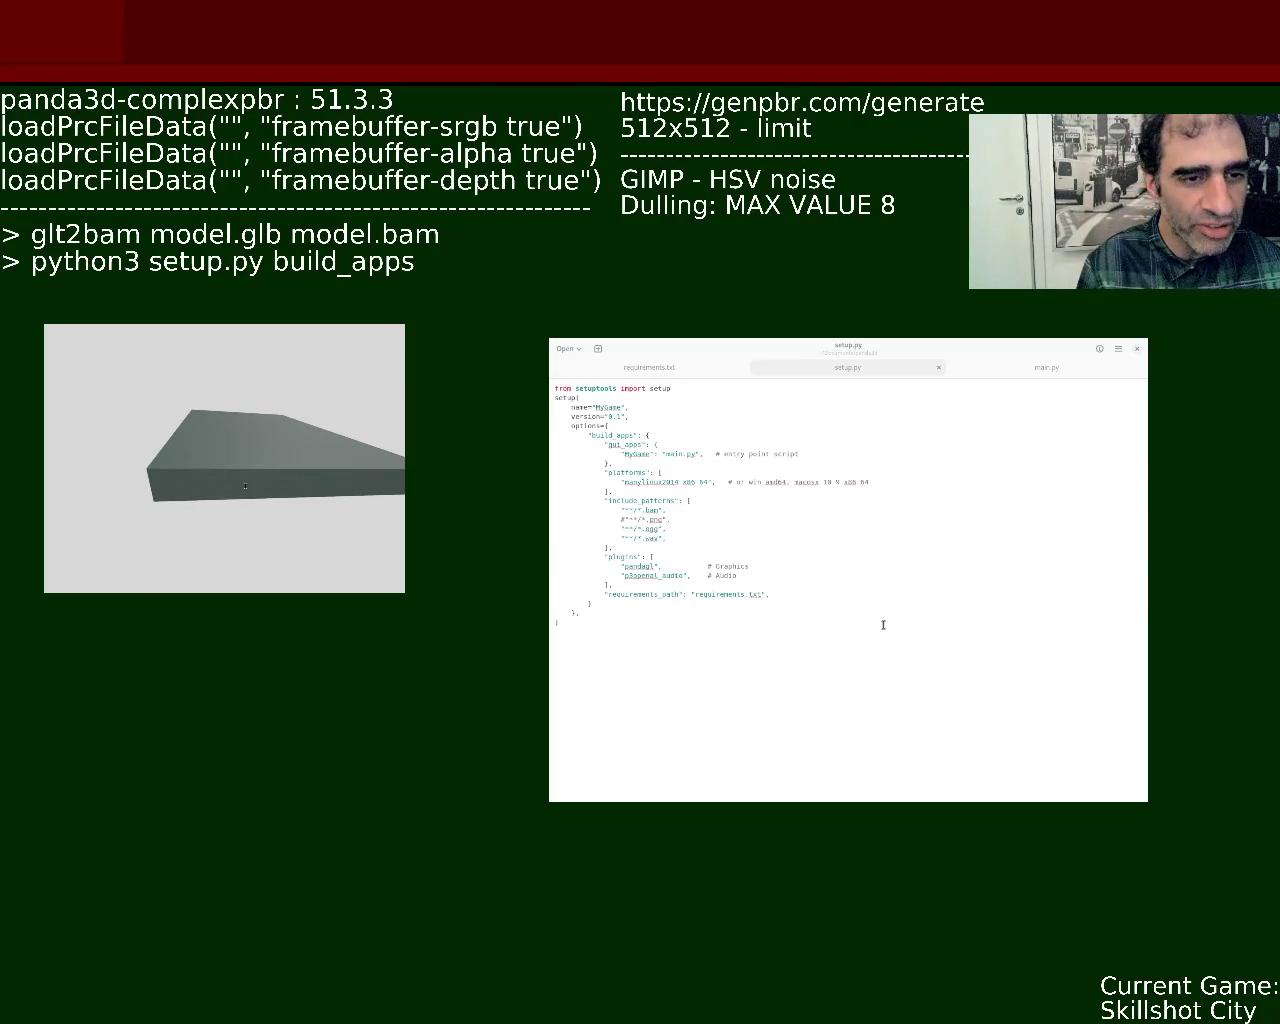
key("Return")
type("setuptools")
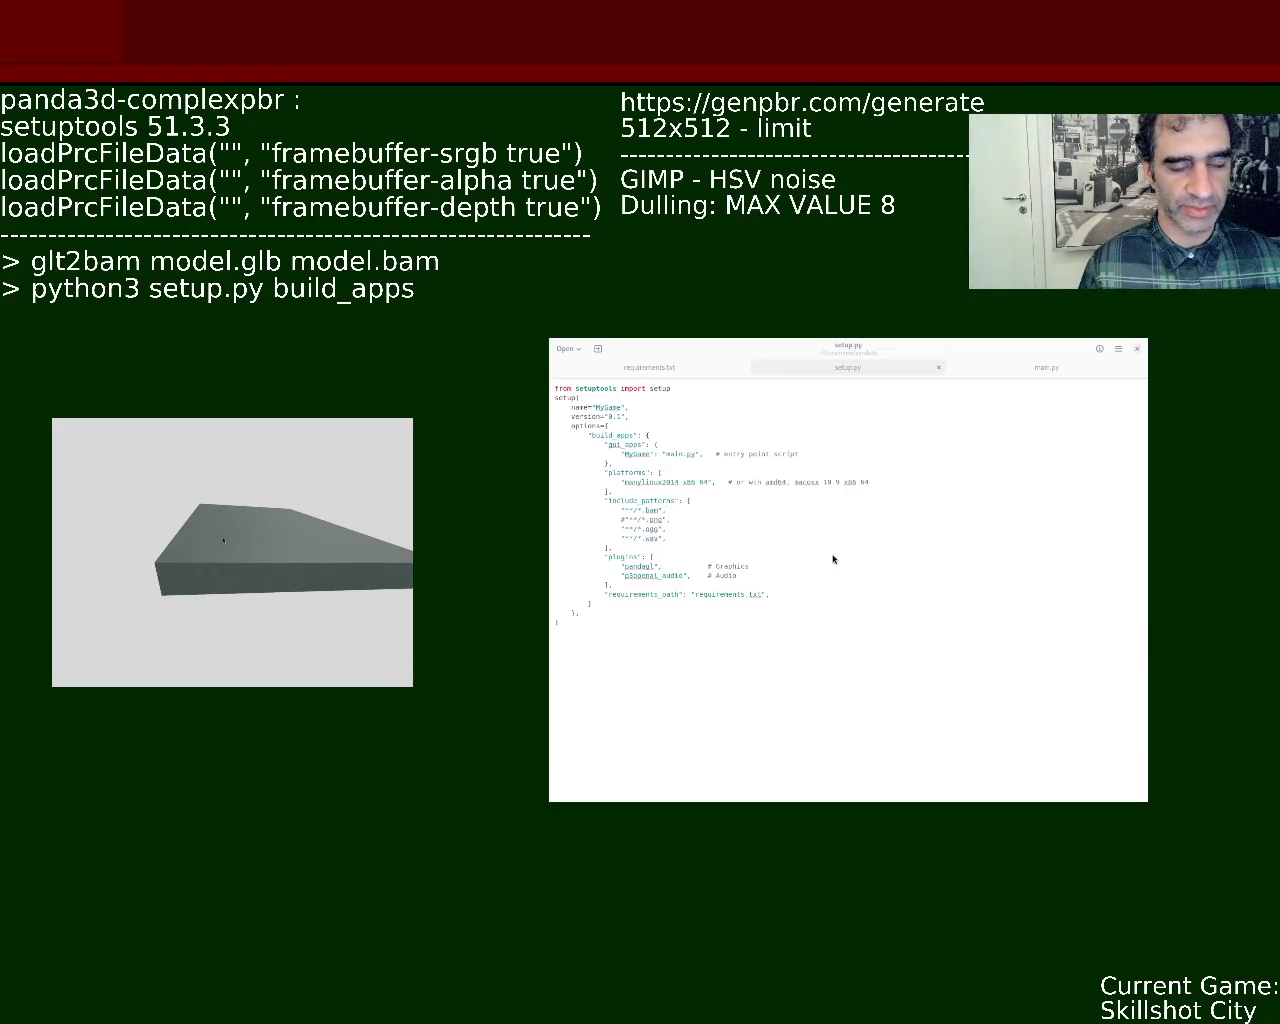
left_click(778, 726)
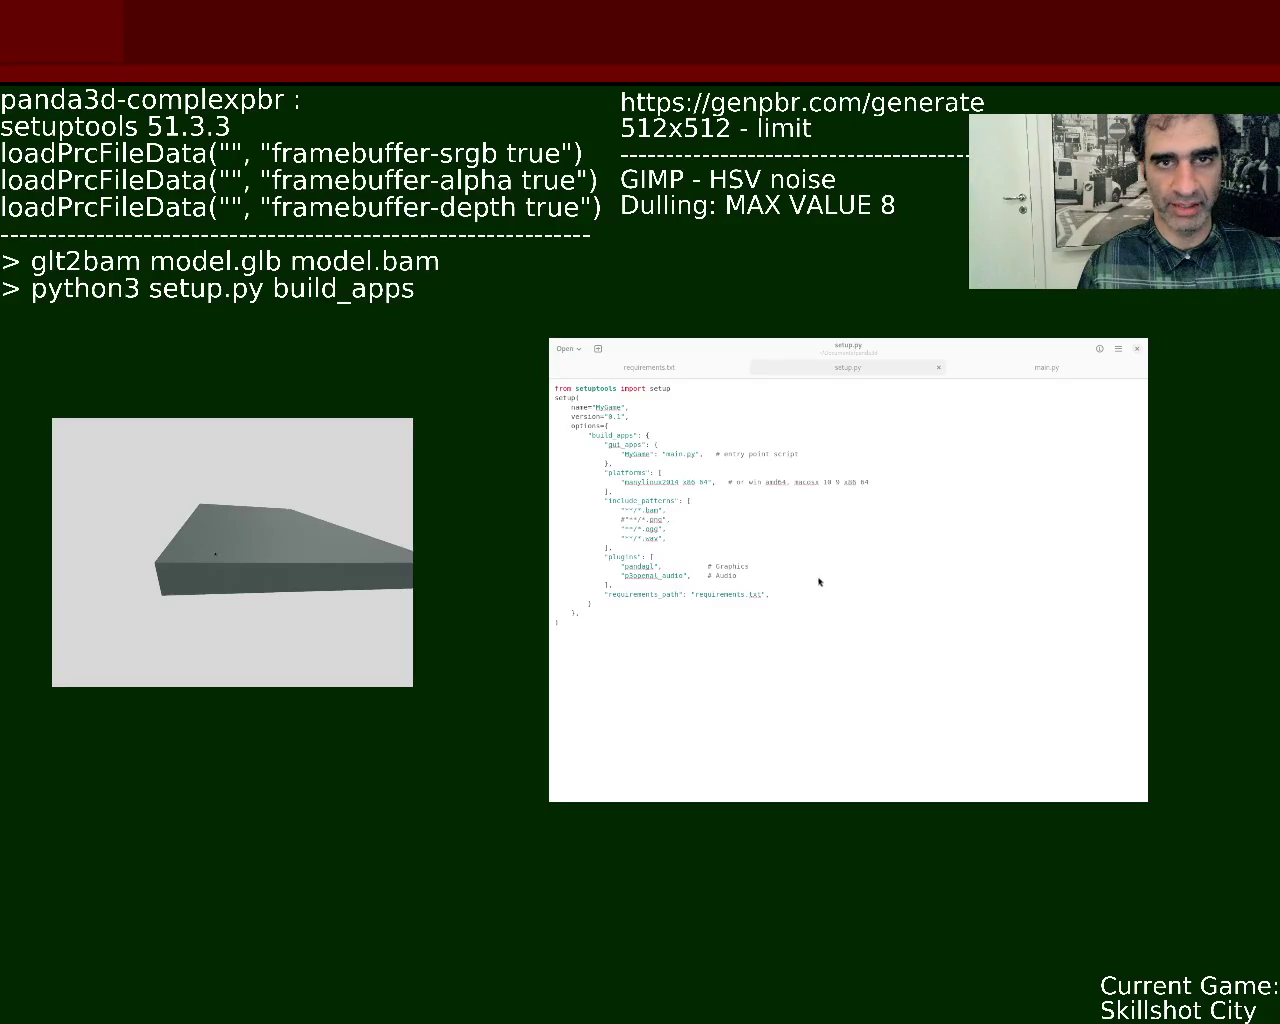
left_click(790, 662)
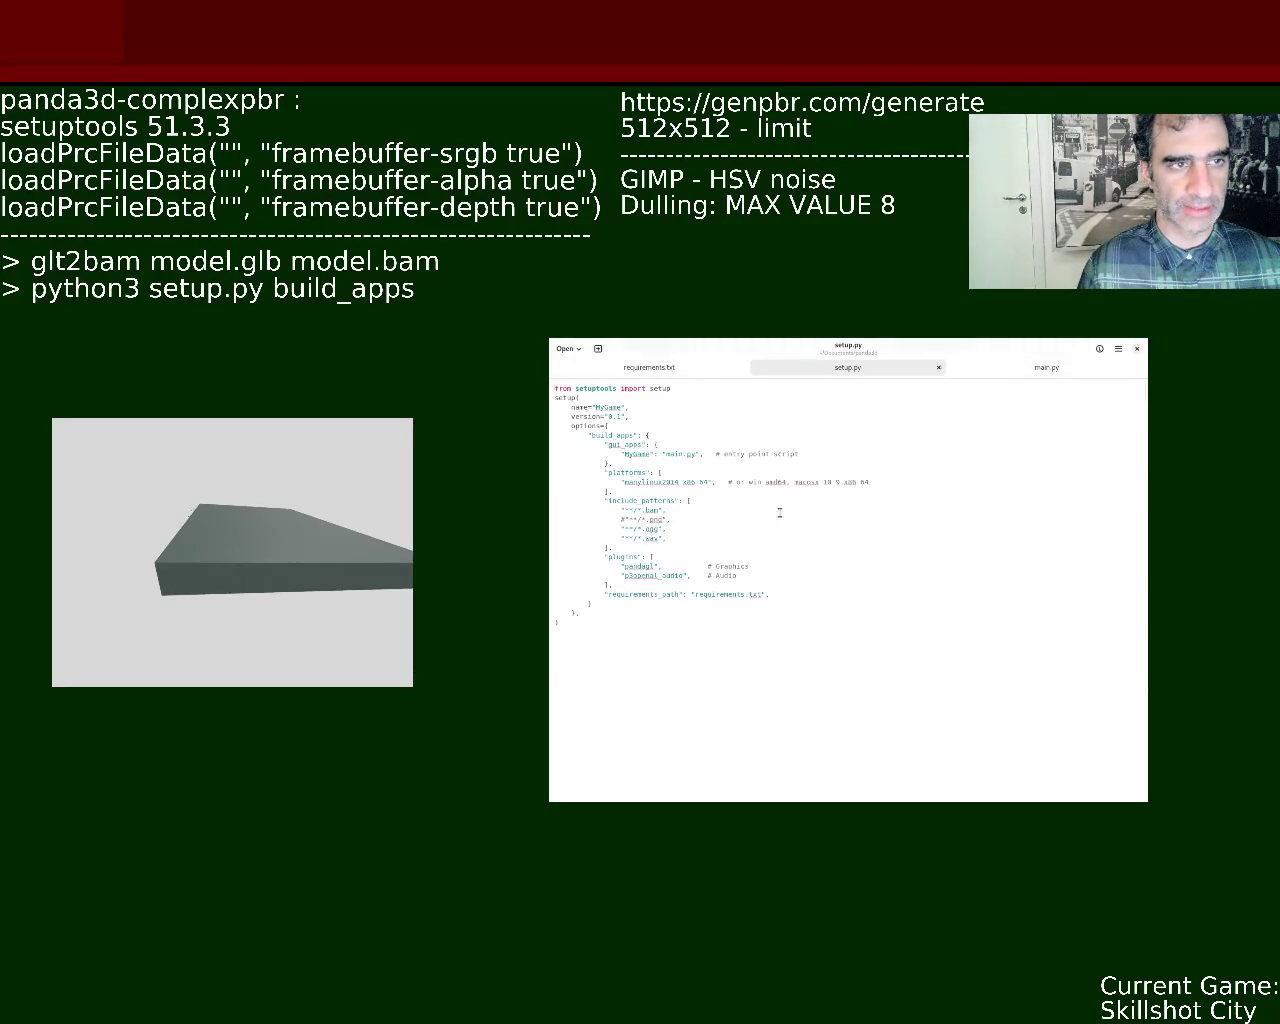
left_click(1036, 368)
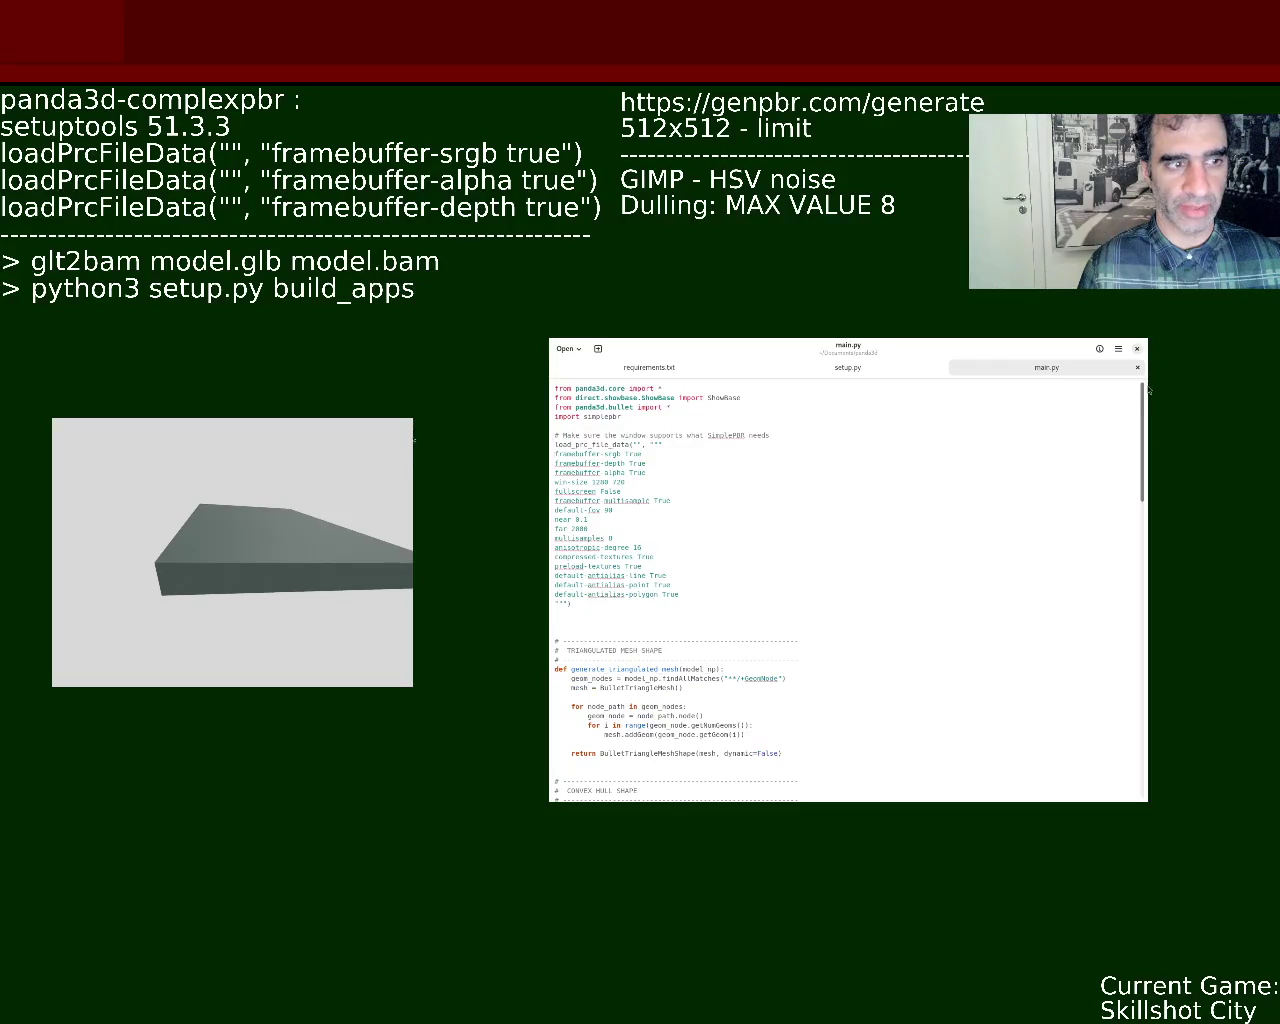
Replace main.py's simplepbr import and simplepbr.init() line with complexpbr loader code, then save
triple_click(588, 416)
type("from complexpbr.loader import register_complexpbr_loaders")
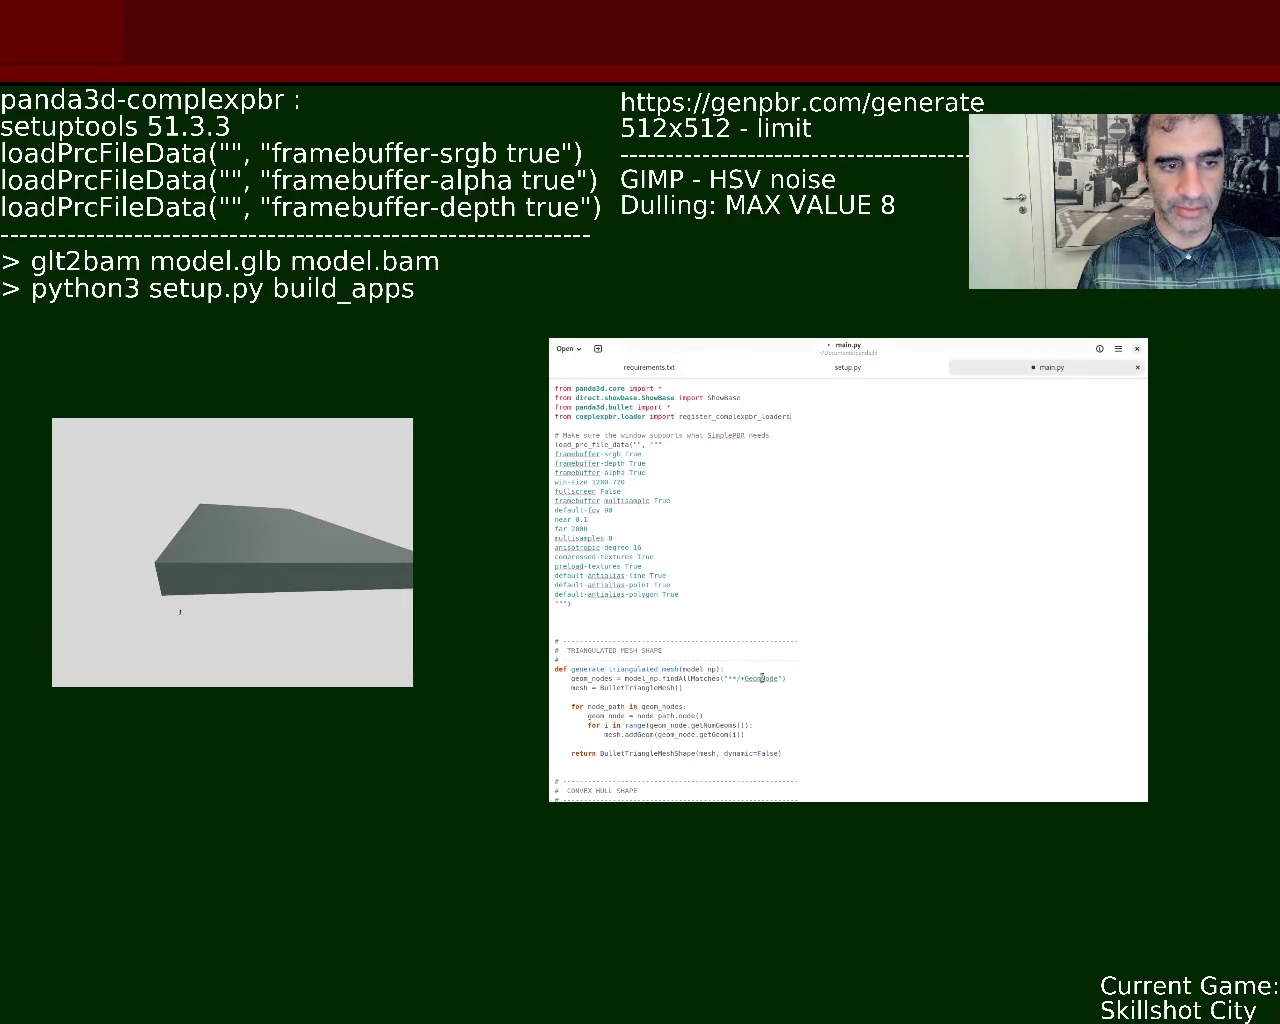
left_click_drag(1146, 436, 1146, 569)
triple_click(665, 578)
key("ctrl+v")
key("ctrl+s")
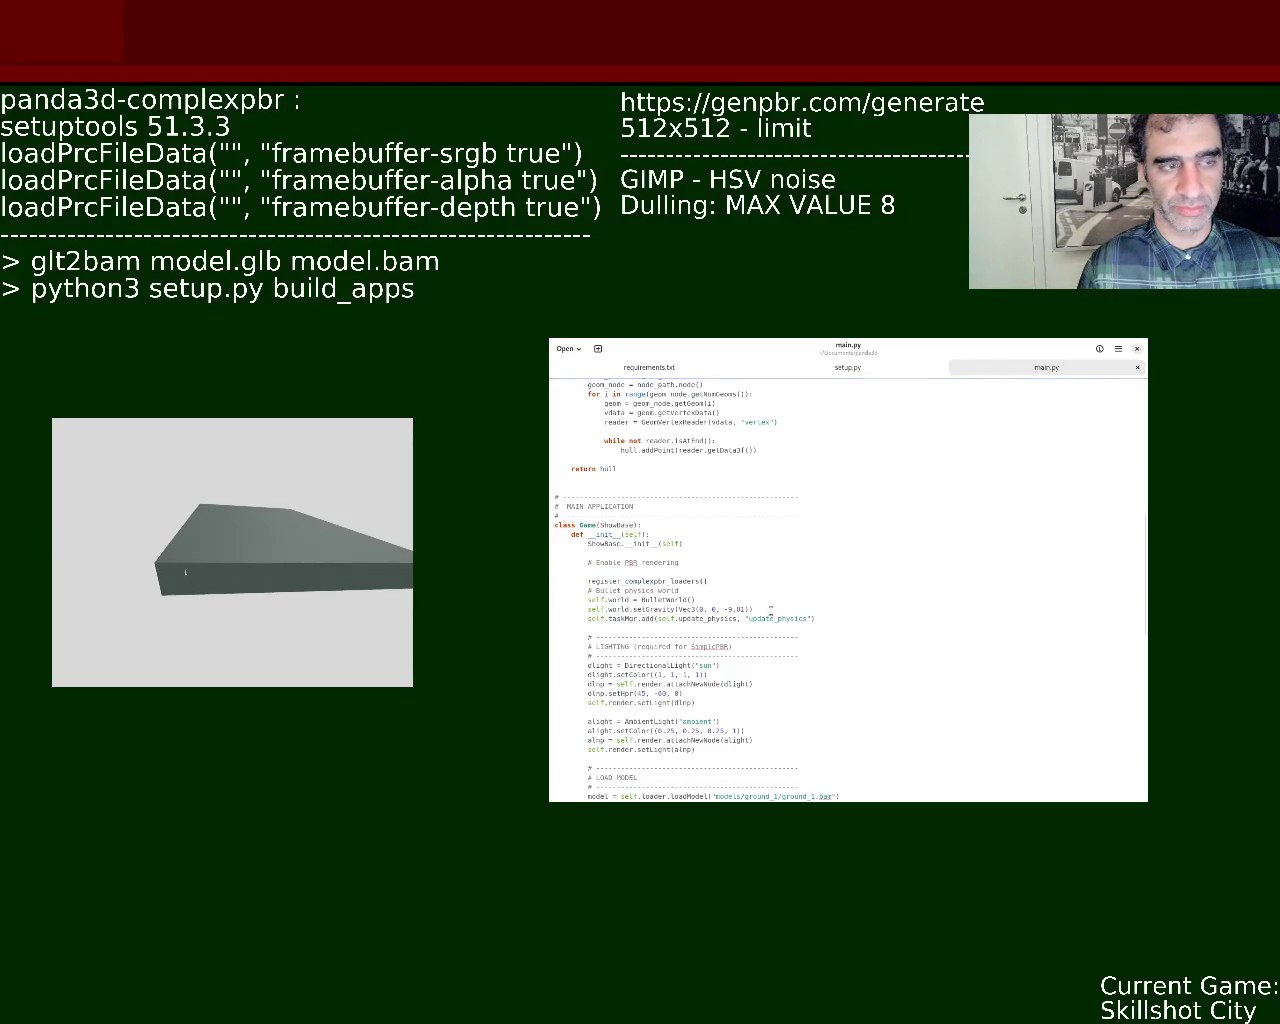
key("alt+Tab")
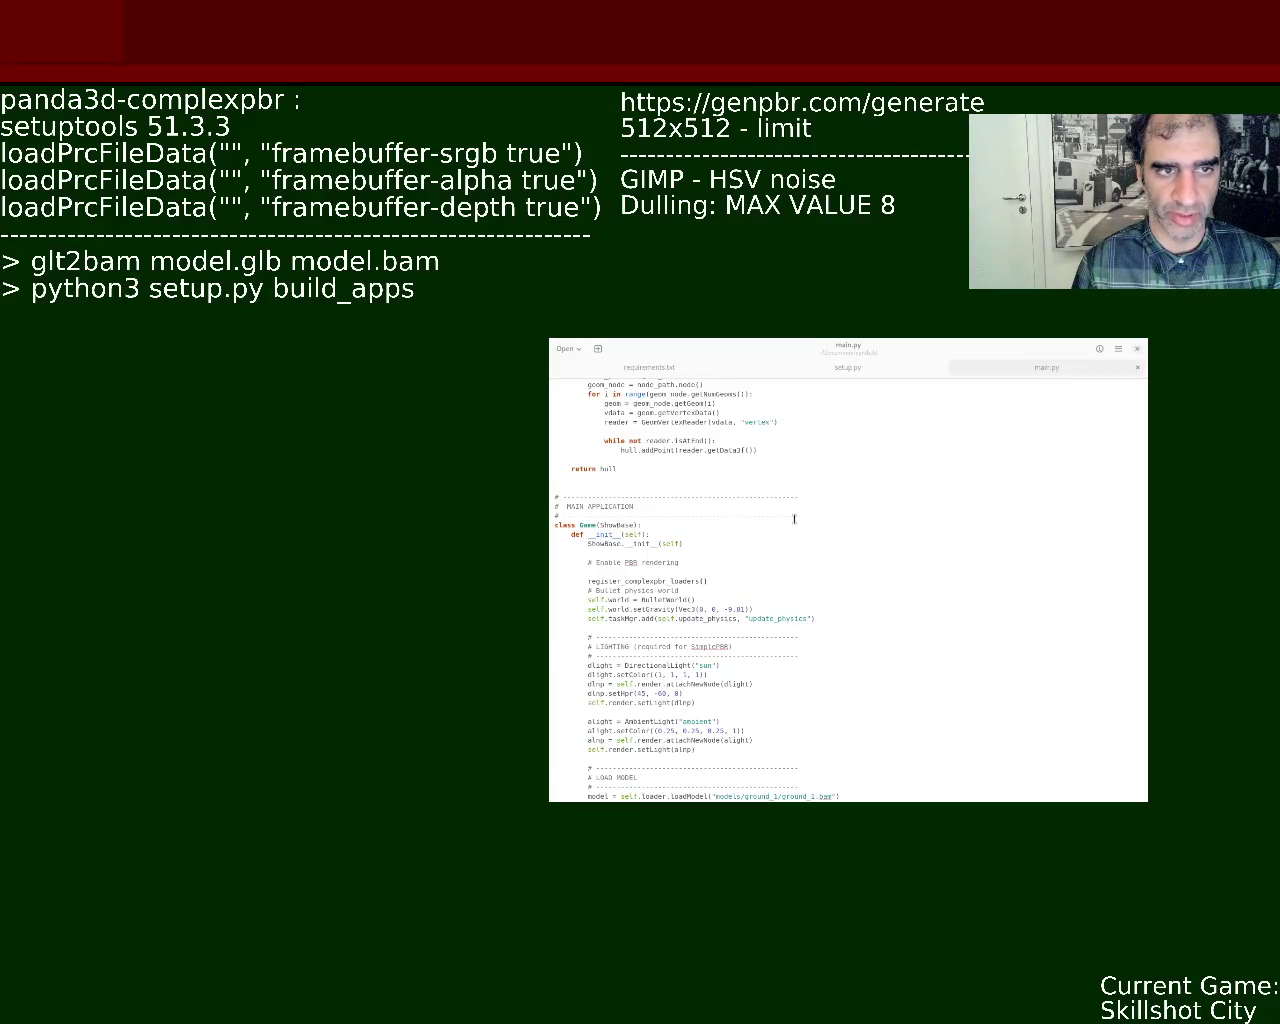
Replace register_complexpbr_loaders() with complexpbr.apply_shader(self.render) in main.py and save
left_click(945, 686)
scroll(657, 449, "up", 15)
left_click(610, 418)
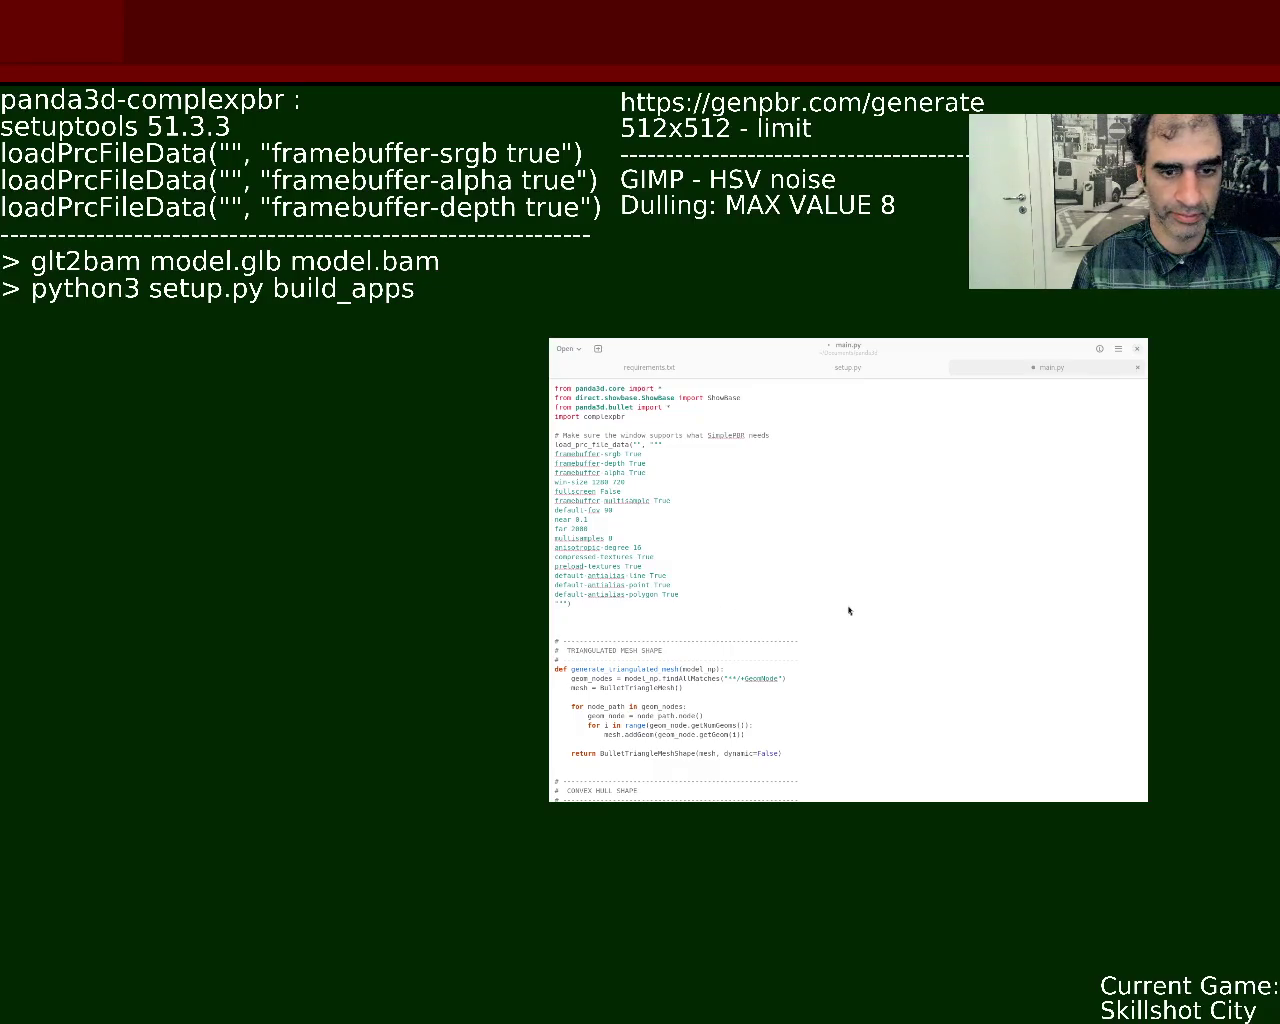
left_click(686, 563)
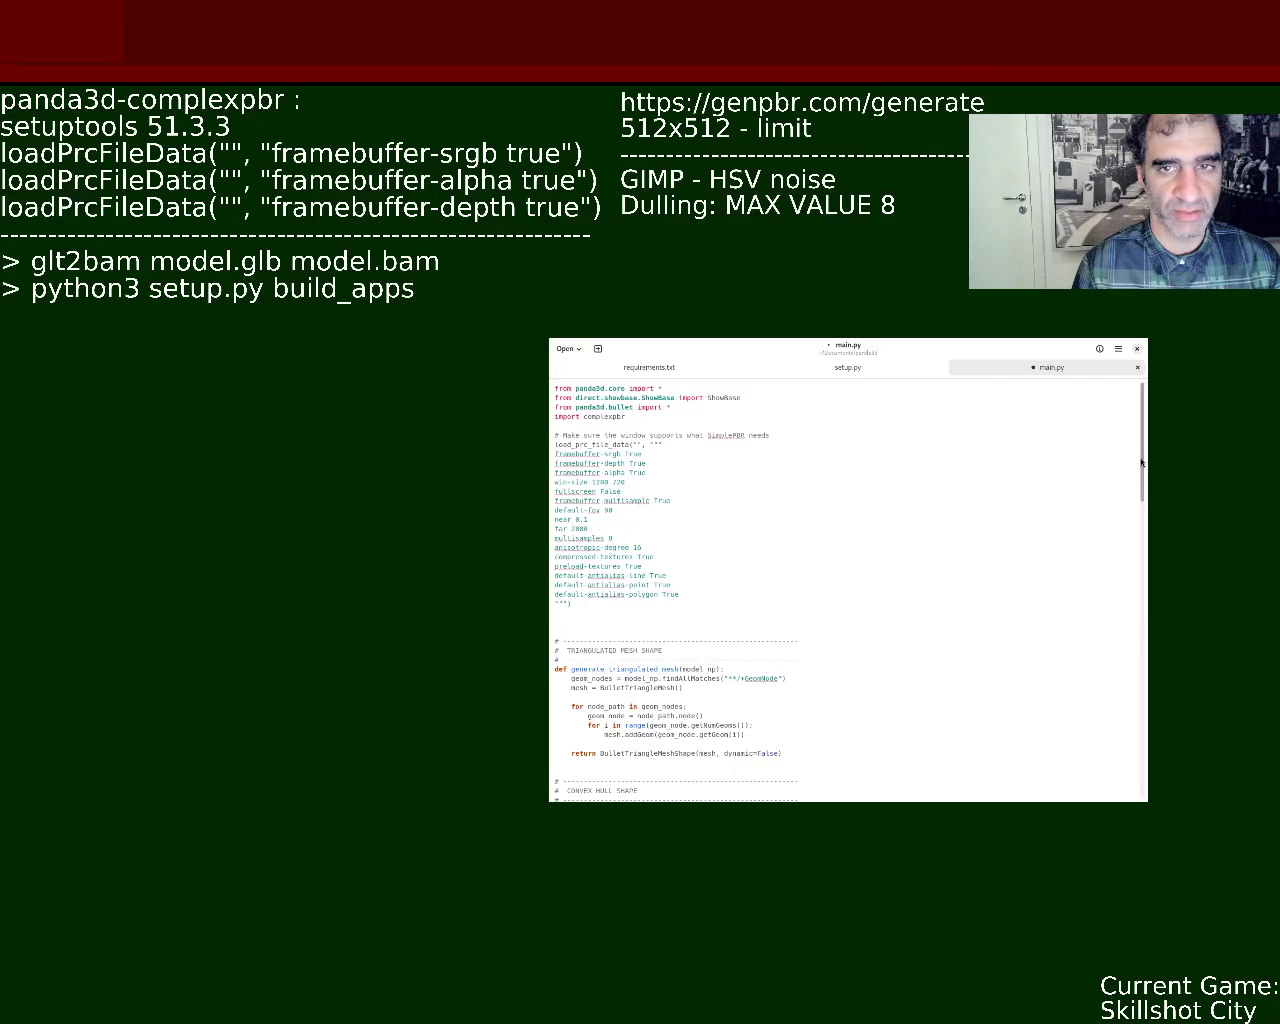
scroll(1125, 520, "down", 15)
scroll(1118, 590, "down", 2)
scroll(1125, 570, "up", 3)
scroll(1110, 590, "down", 2)
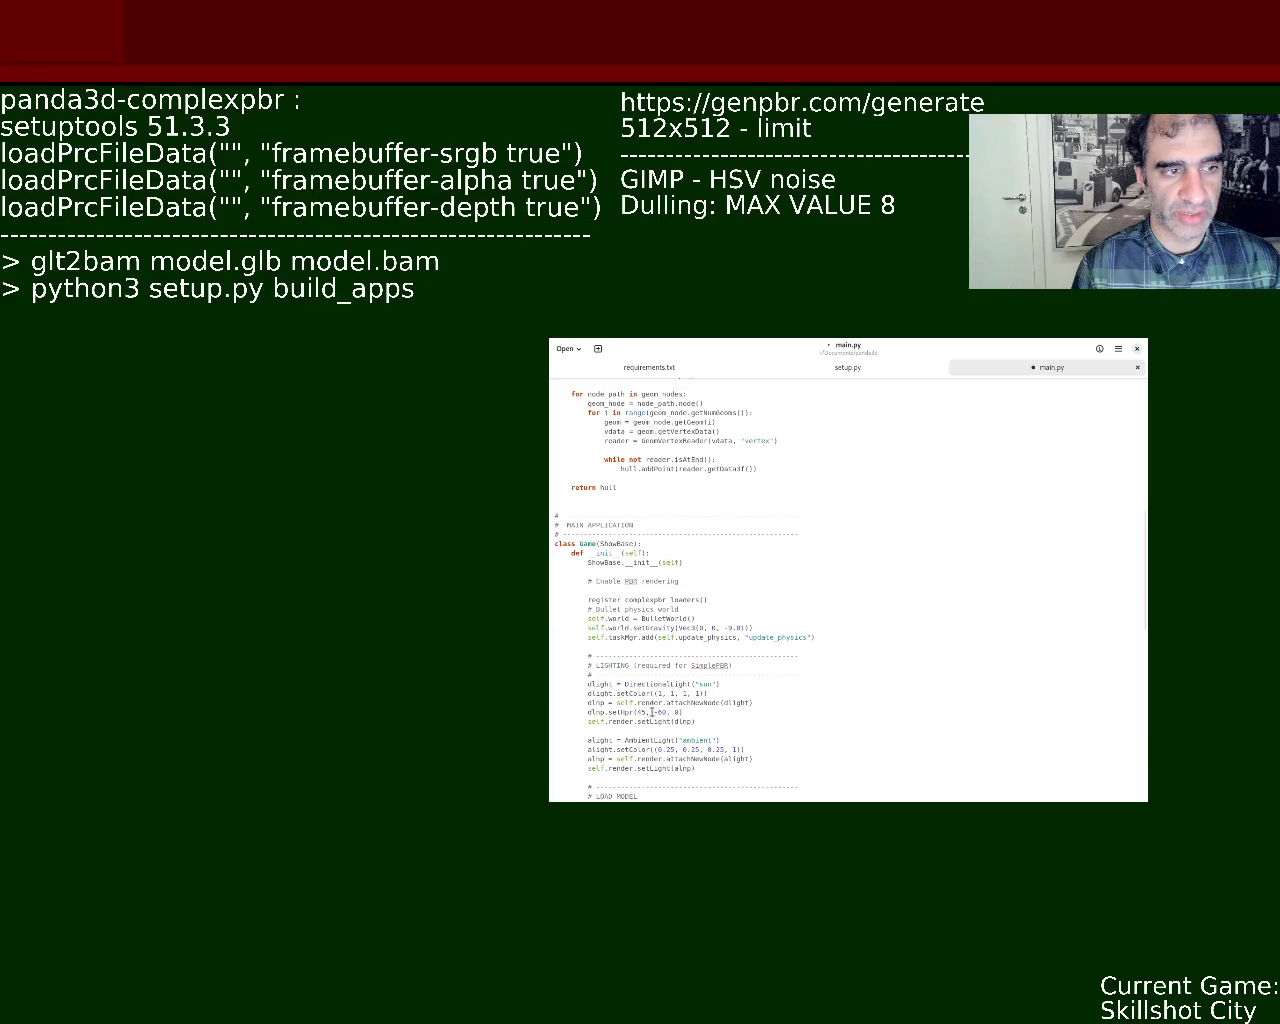
triple_click(636, 599)
key("ctrl+v")
key("ctrl+s")
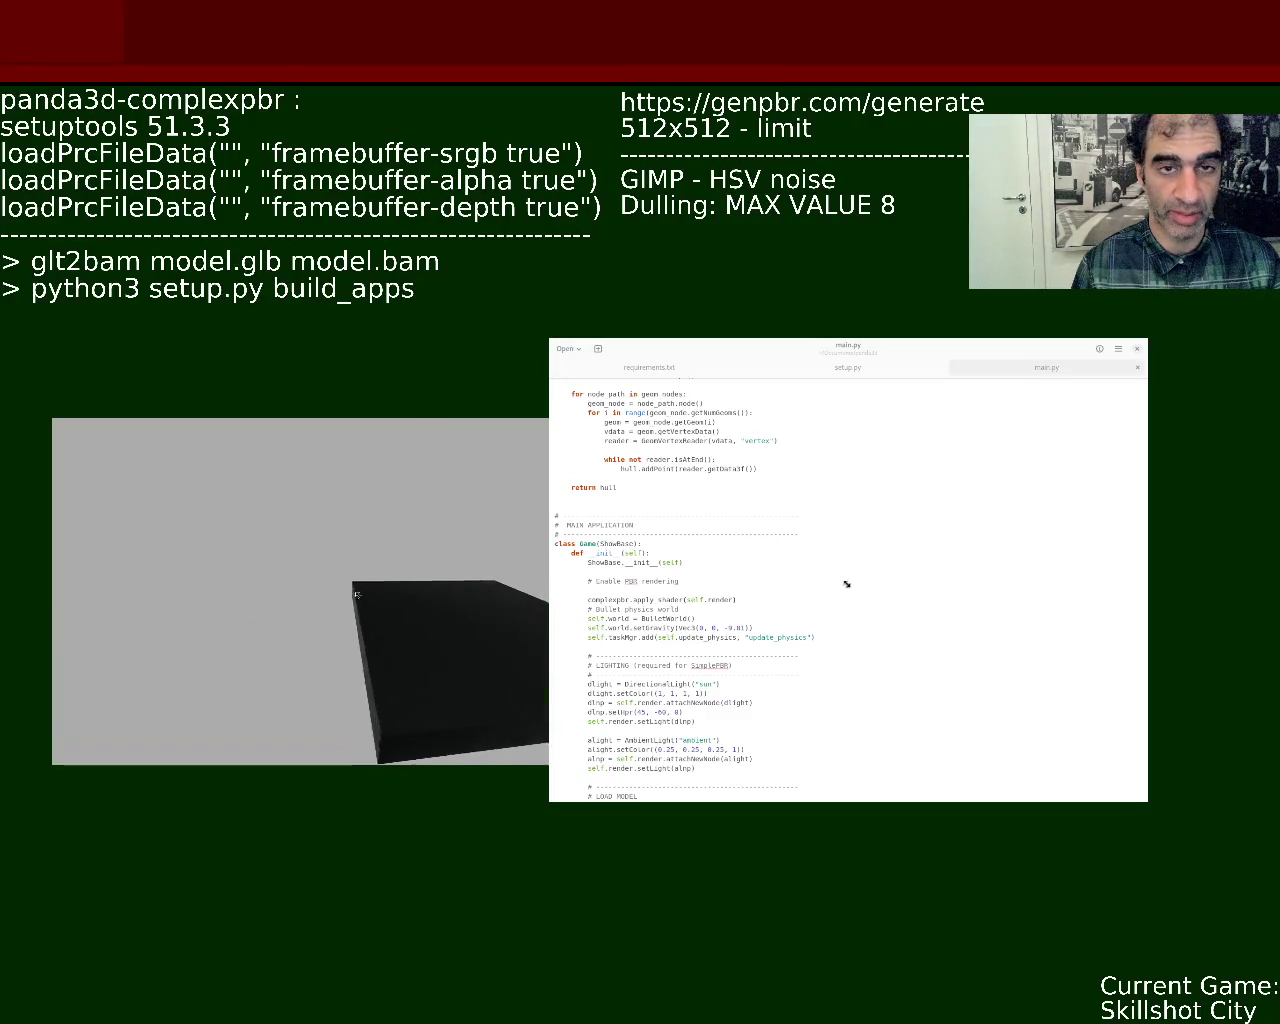
Orbit the camera up from the ground to the black slab, then move the window lower
left_click(736, 806)
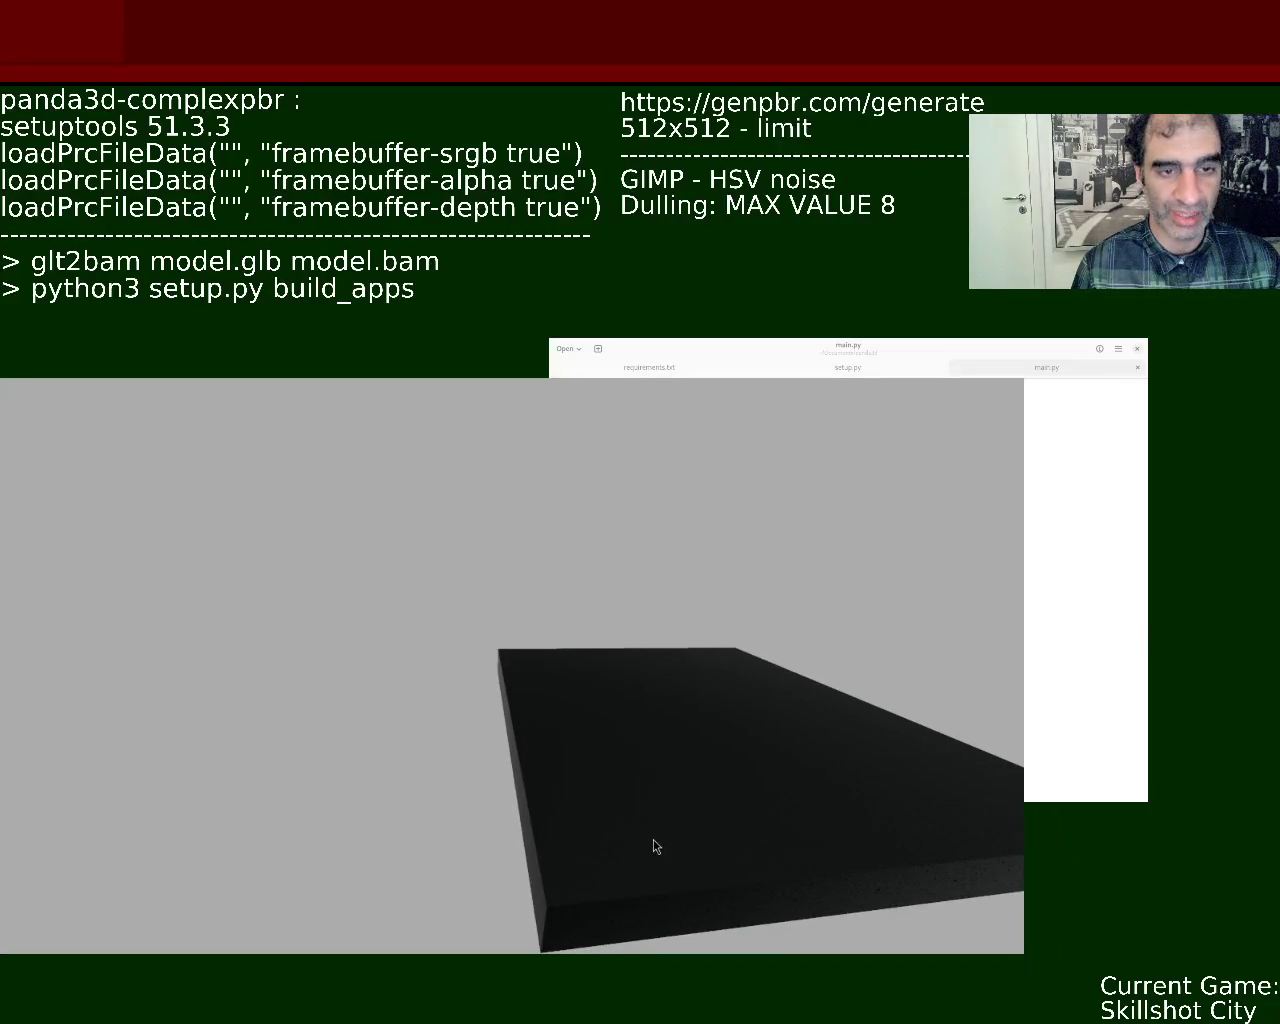
mouse_move(651, 812)
left_mouse_down()
mouse_move(651, 789)
mouse_move(643, 823)
mouse_move(629, 792)
mouse_move(651, 778)
mouse_move(663, 843)
mouse_move(680, 803)
mouse_move(649, 789)
mouse_move(684, 764)
left_mouse_up()
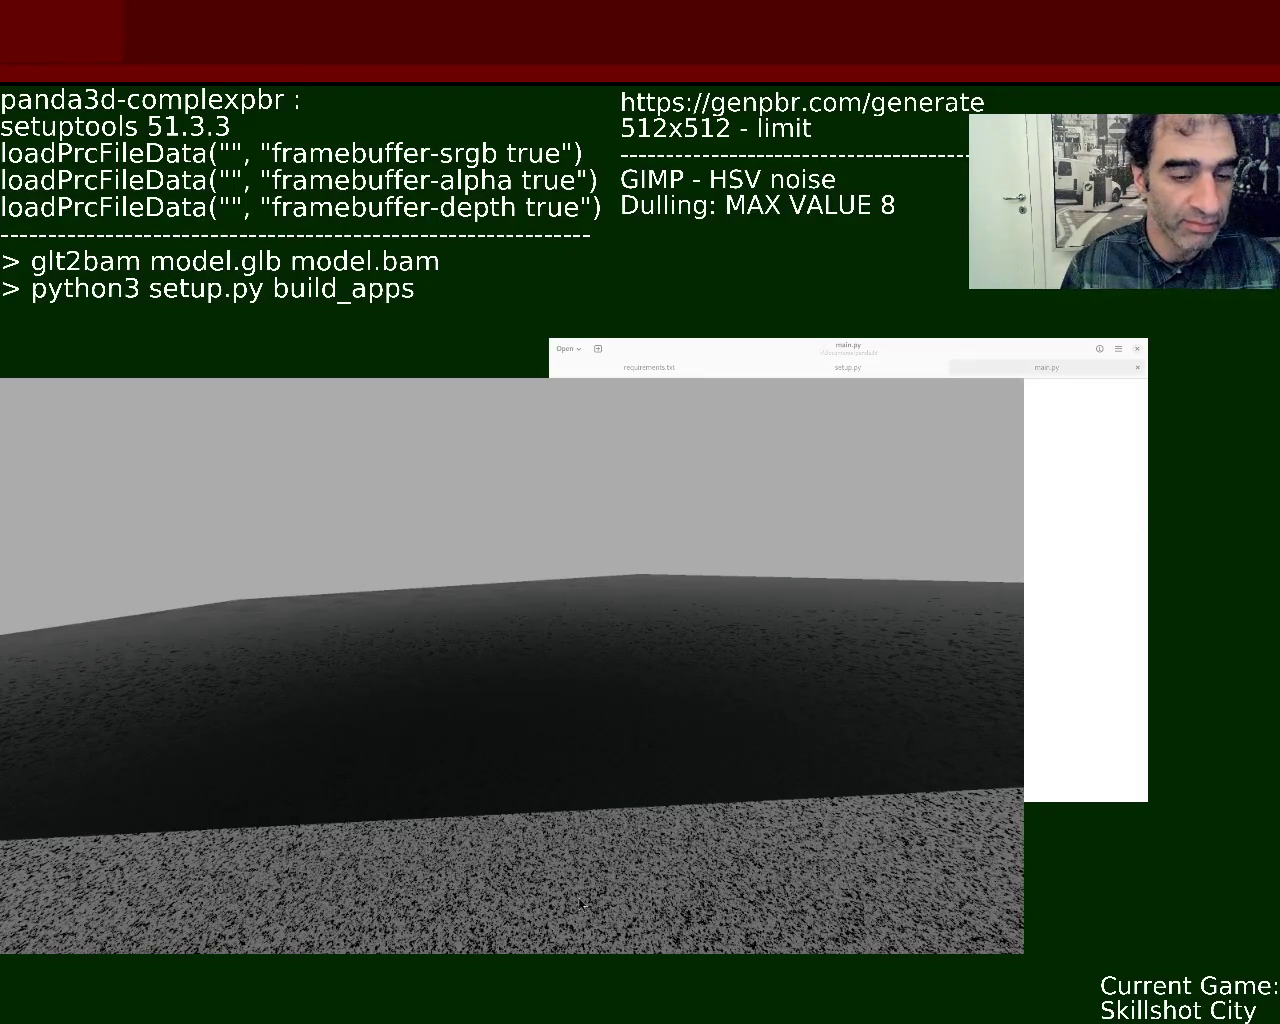
mouse_move(565, 870)
left_mouse_down()
mouse_move(597, 674)
mouse_move(626, 620)
mouse_move(599, 587)
mouse_move(554, 617)
mouse_move(583, 580)
mouse_move(622, 637)
mouse_move(620, 609)
mouse_move(637, 591)
mouse_move(626, 586)
mouse_move(520, 729)
mouse_move(526, 763)
mouse_move(517, 737)
mouse_move(505, 767)
mouse_move(538, 741)
left_mouse_up()
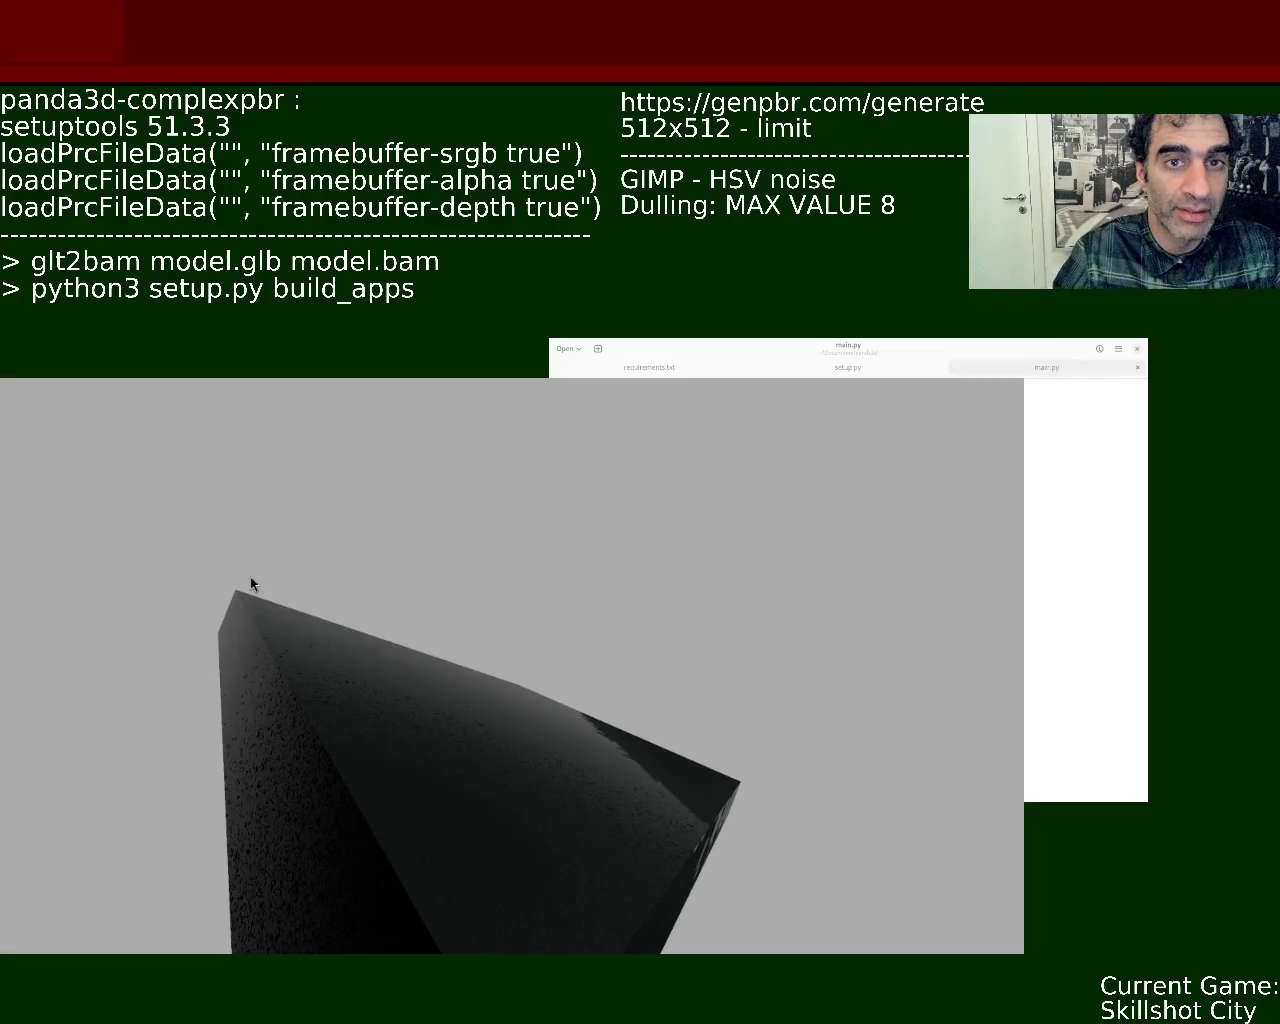
mouse_move(396, 665)
left_mouse_down()
mouse_move(451, 777)
mouse_move(405, 776)
left_mouse_up()
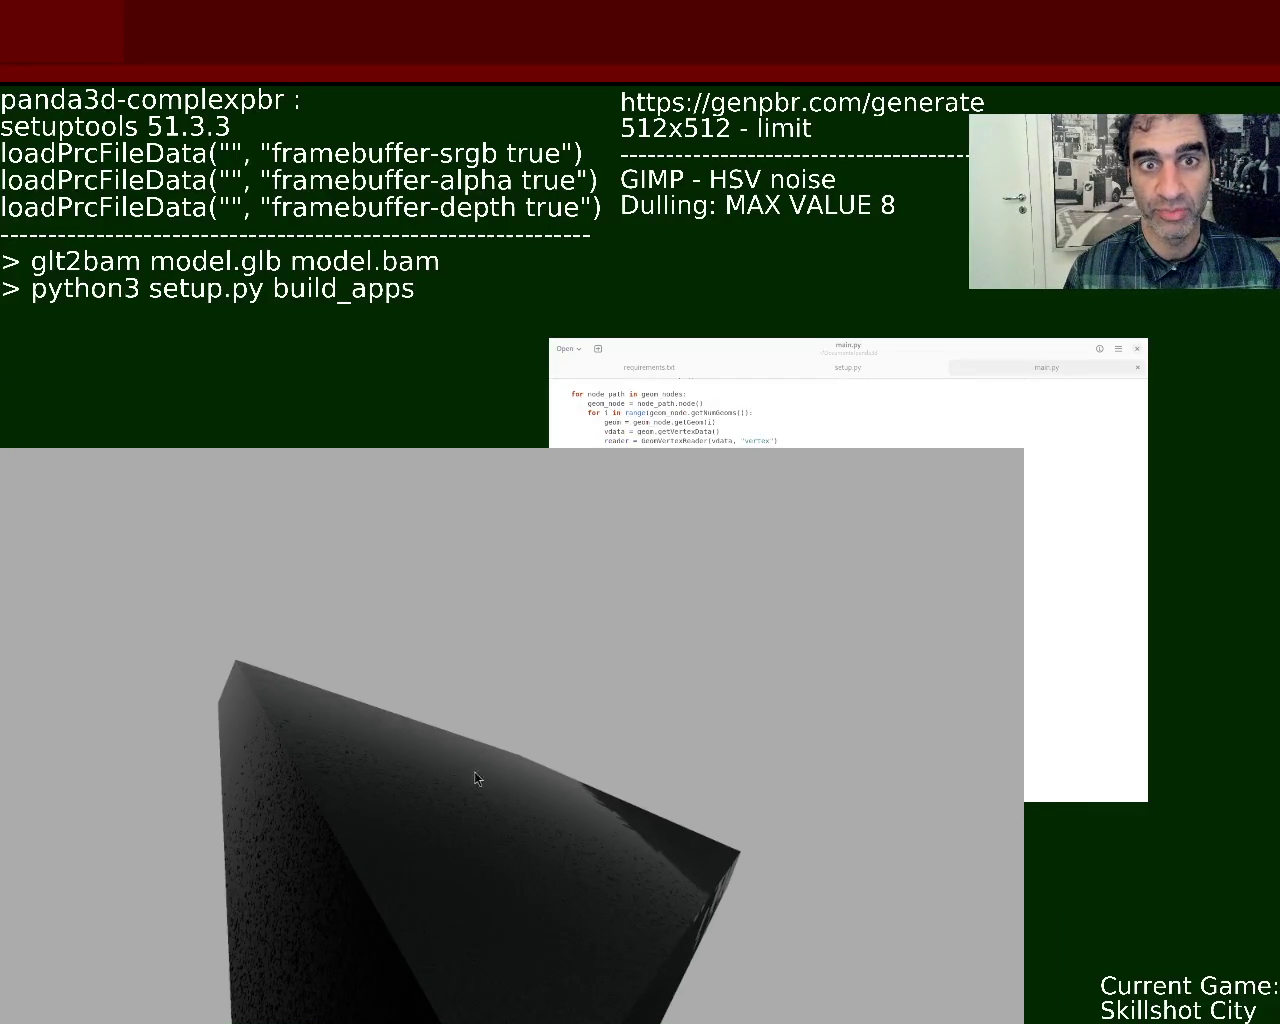
Resize the Panda3D window larger and orbit around the dark slab
left_click_drag(693, 588, 908, 420)
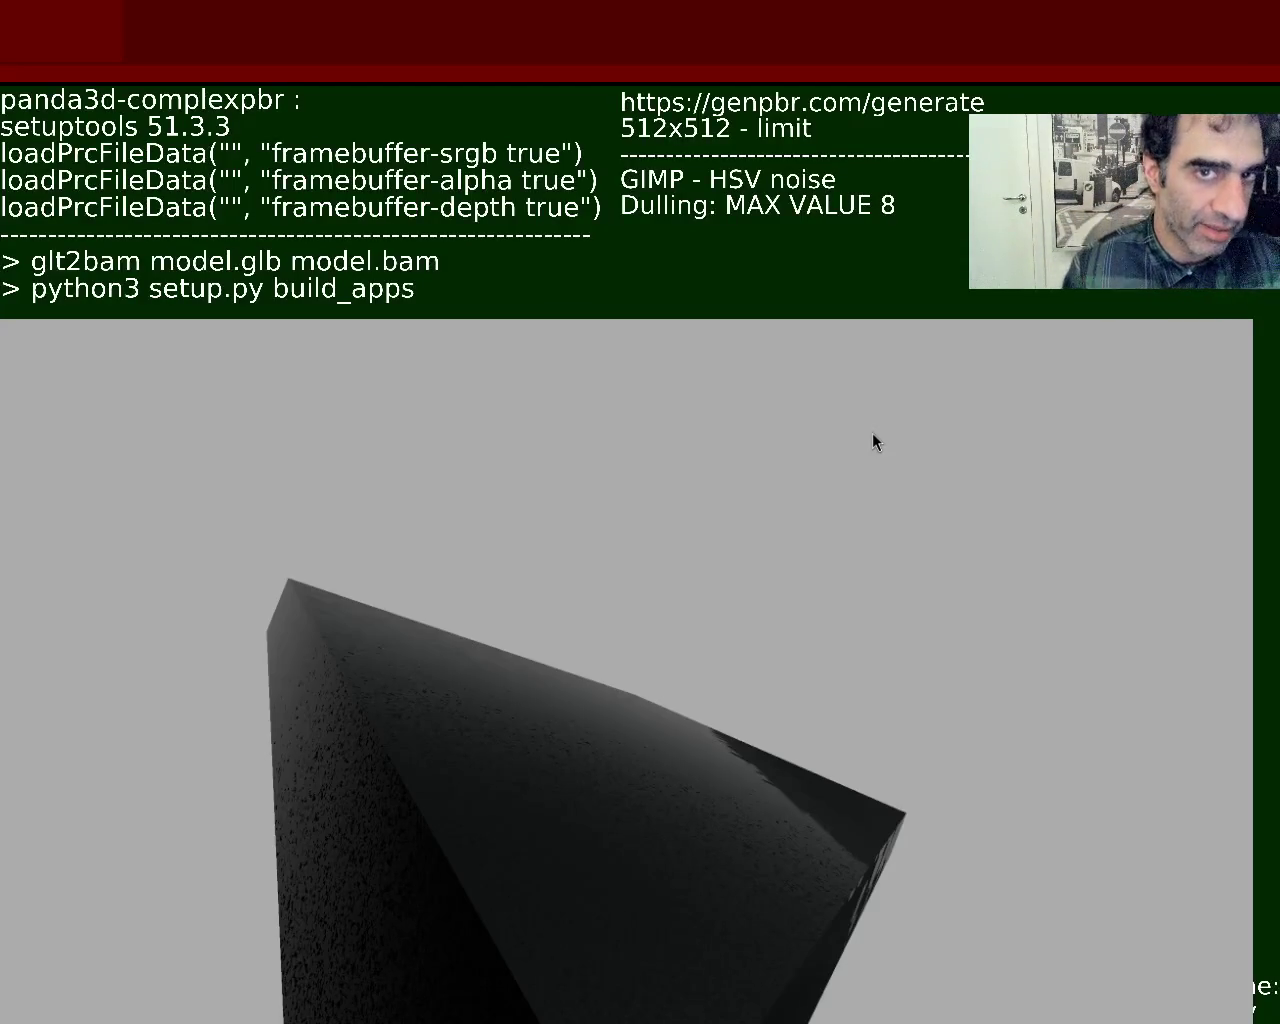
mouse_move(680, 660)
left_mouse_down()
mouse_move(695, 606)
mouse_move(718, 681)
mouse_move(700, 606)
mouse_move(676, 606)
mouse_move(705, 656)
mouse_move(679, 640)
mouse_move(705, 624)
mouse_move(687, 625)
left_mouse_up()
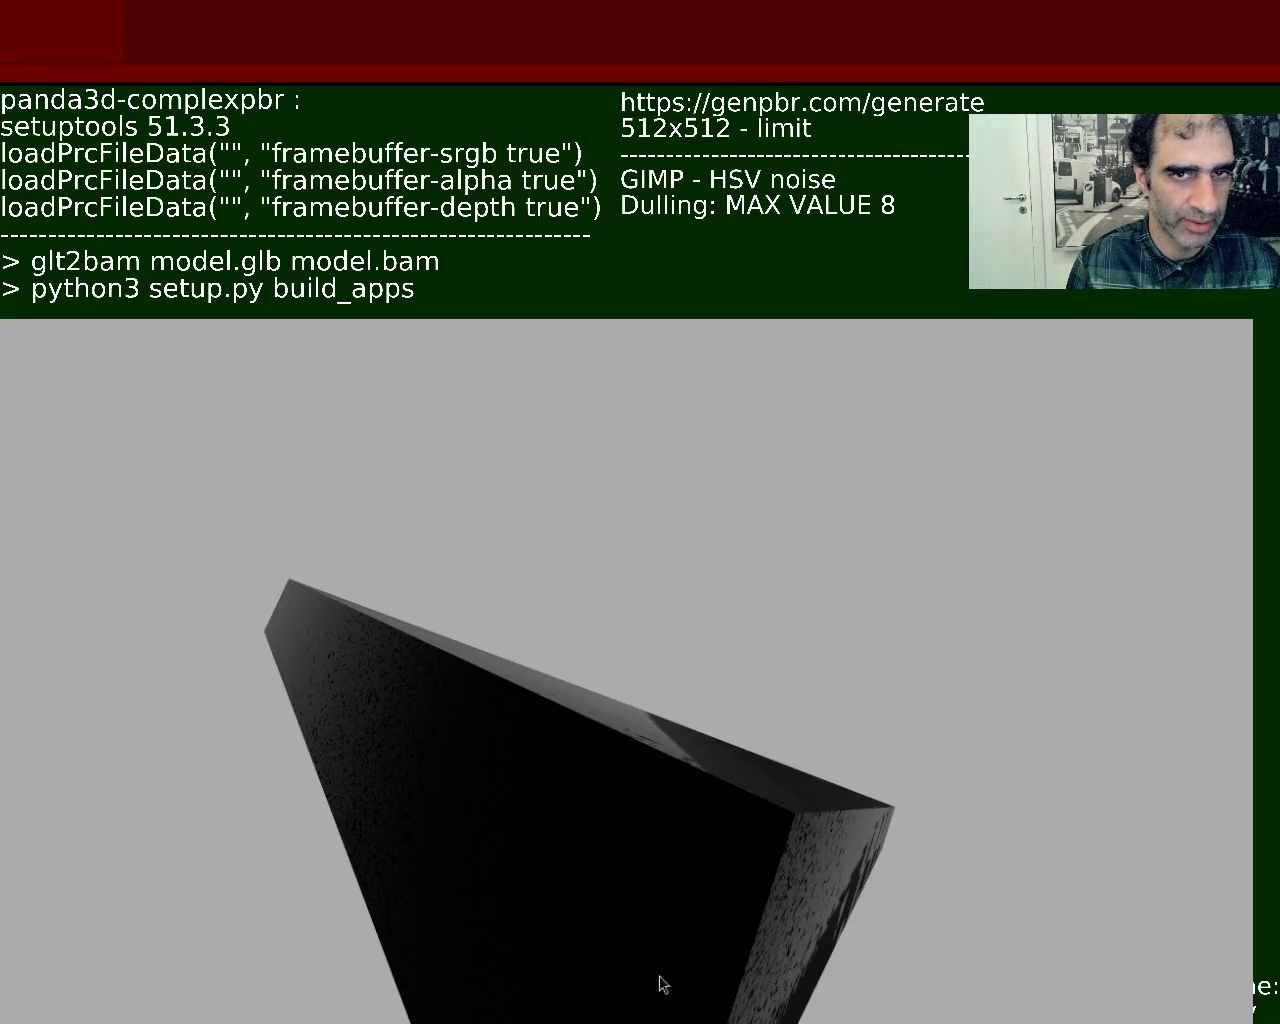
Rotate and zoom in until the slab's flat glossy top face shows
mouse_move(817, 729)
left_mouse_down()
mouse_move(699, 778)
mouse_move(761, 755)
mouse_move(824, 790)
mouse_move(808, 739)
mouse_move(778, 727)
mouse_move(786, 791)
mouse_move(786, 757)
mouse_move(767, 785)
mouse_move(737, 731)
mouse_move(763, 749)
mouse_move(731, 771)
mouse_move(731, 810)
mouse_move(733, 793)
left_mouse_up()
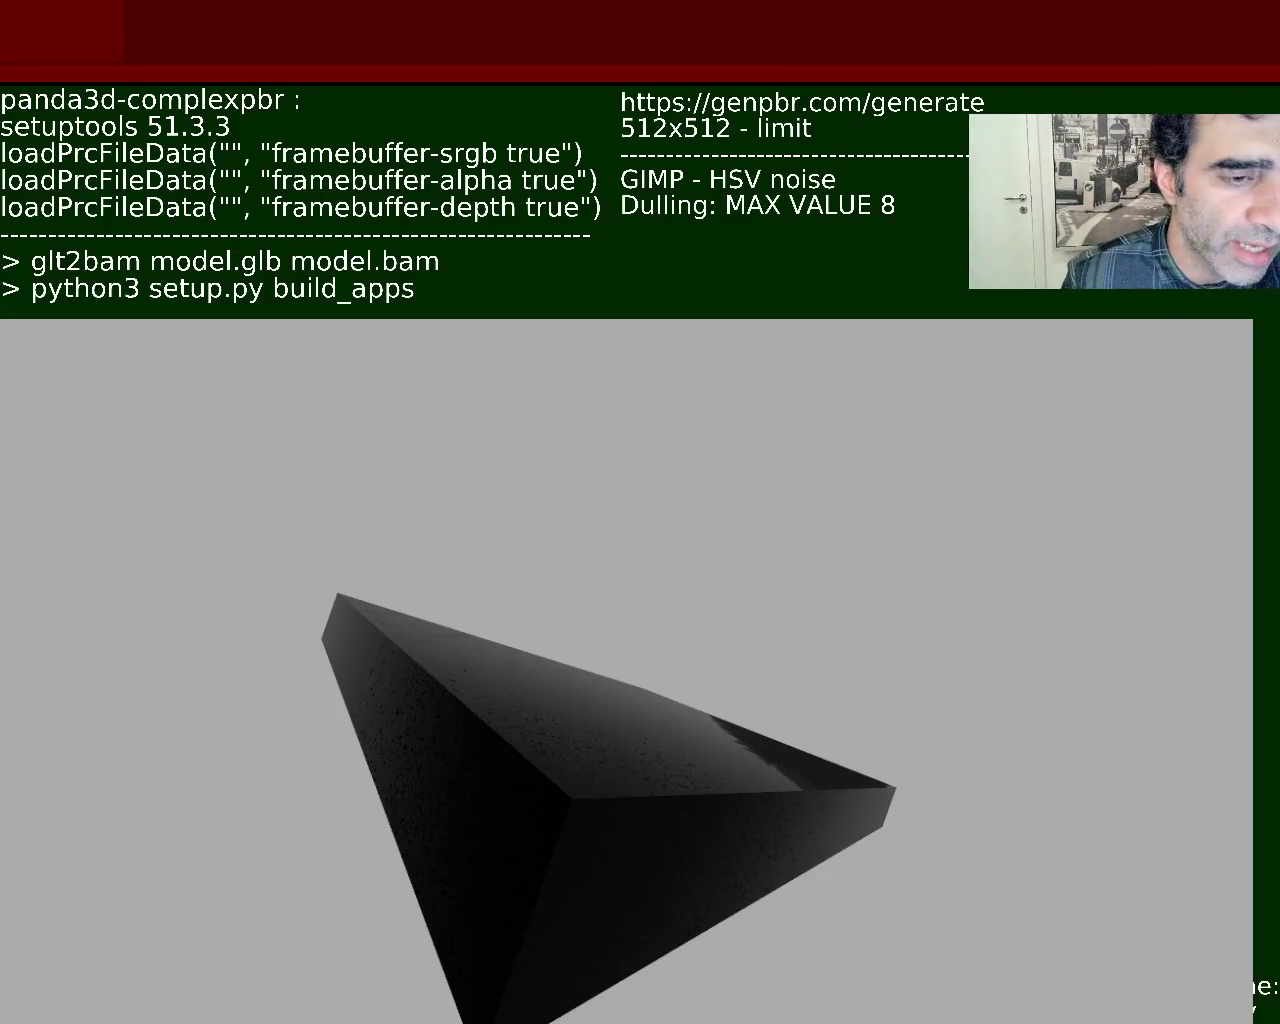
mouse_move(657, 709)
left_mouse_down()
mouse_move(666, 806)
mouse_move(698, 770)
mouse_move(746, 771)
mouse_move(683, 694)
mouse_move(536, 690)
mouse_move(583, 657)
mouse_move(607, 662)
mouse_move(614, 698)
mouse_move(626, 672)
mouse_move(611, 681)
left_mouse_up()
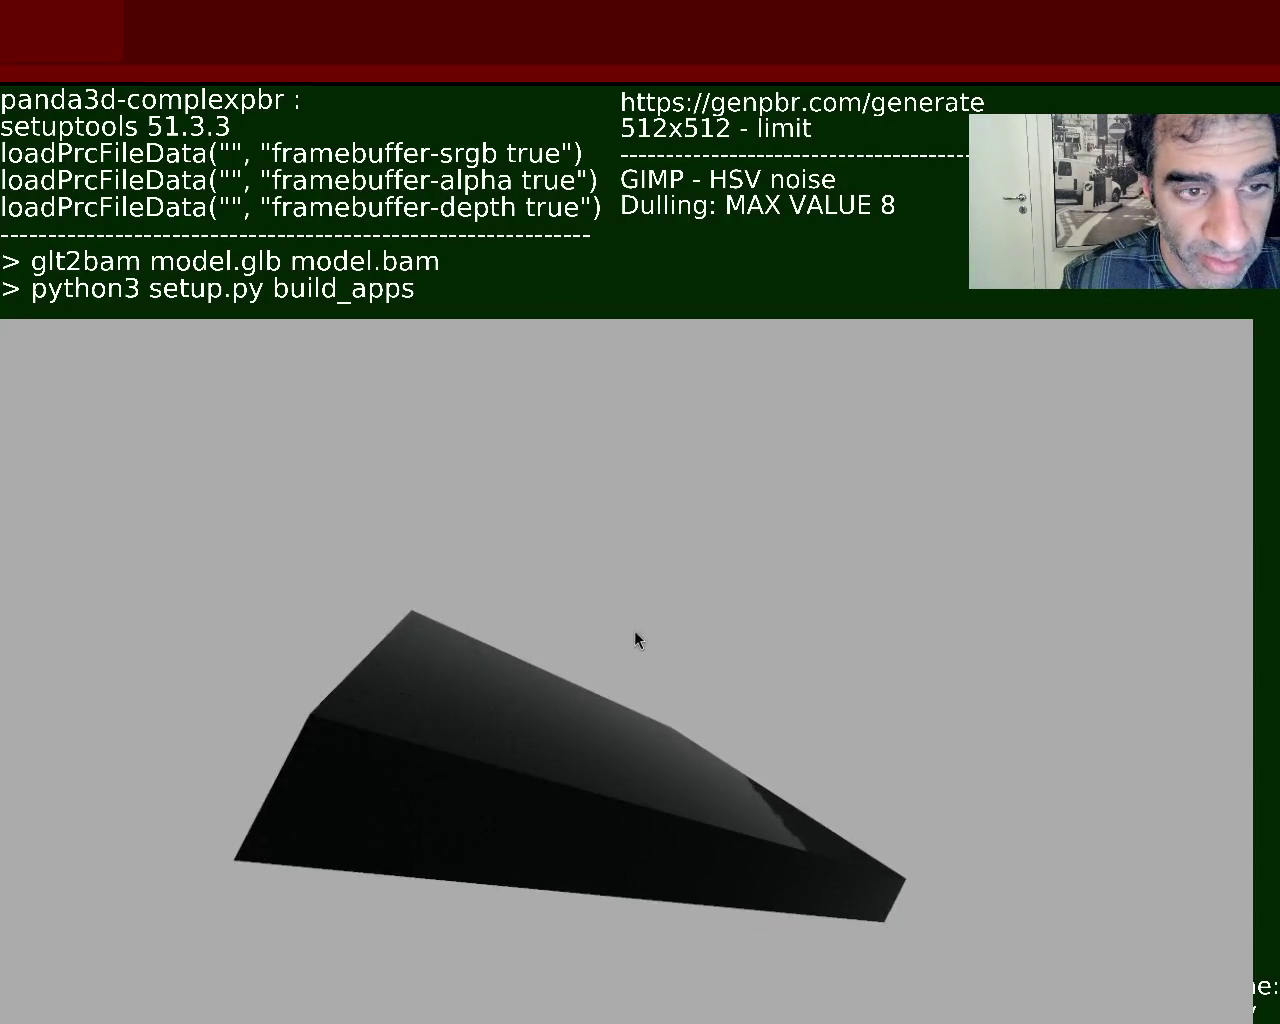
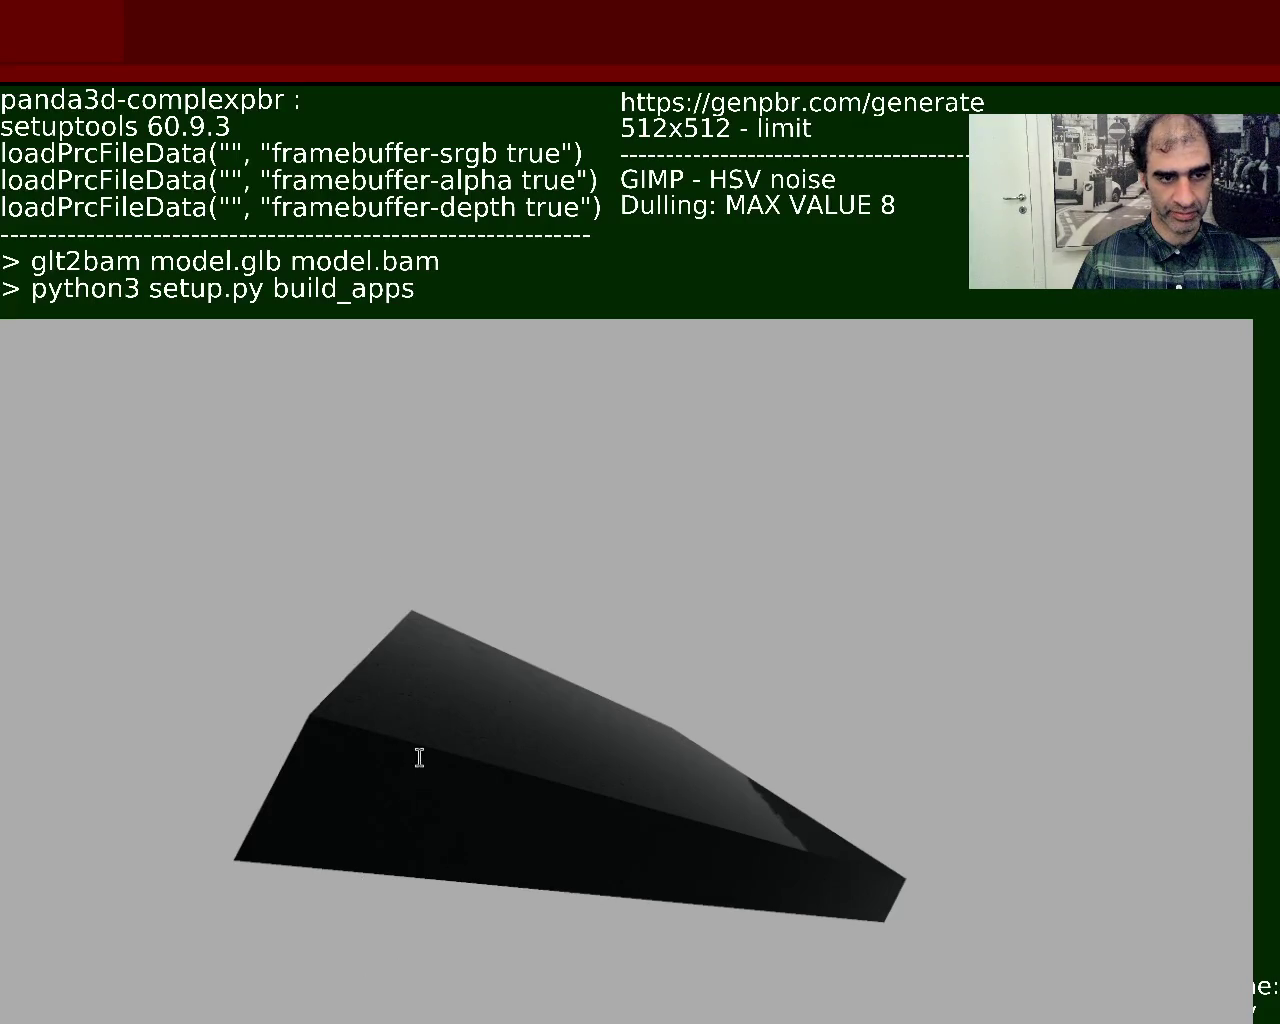
Change the notes line to 'python setuptools 60.9.3' and start a new line below it
type("python")
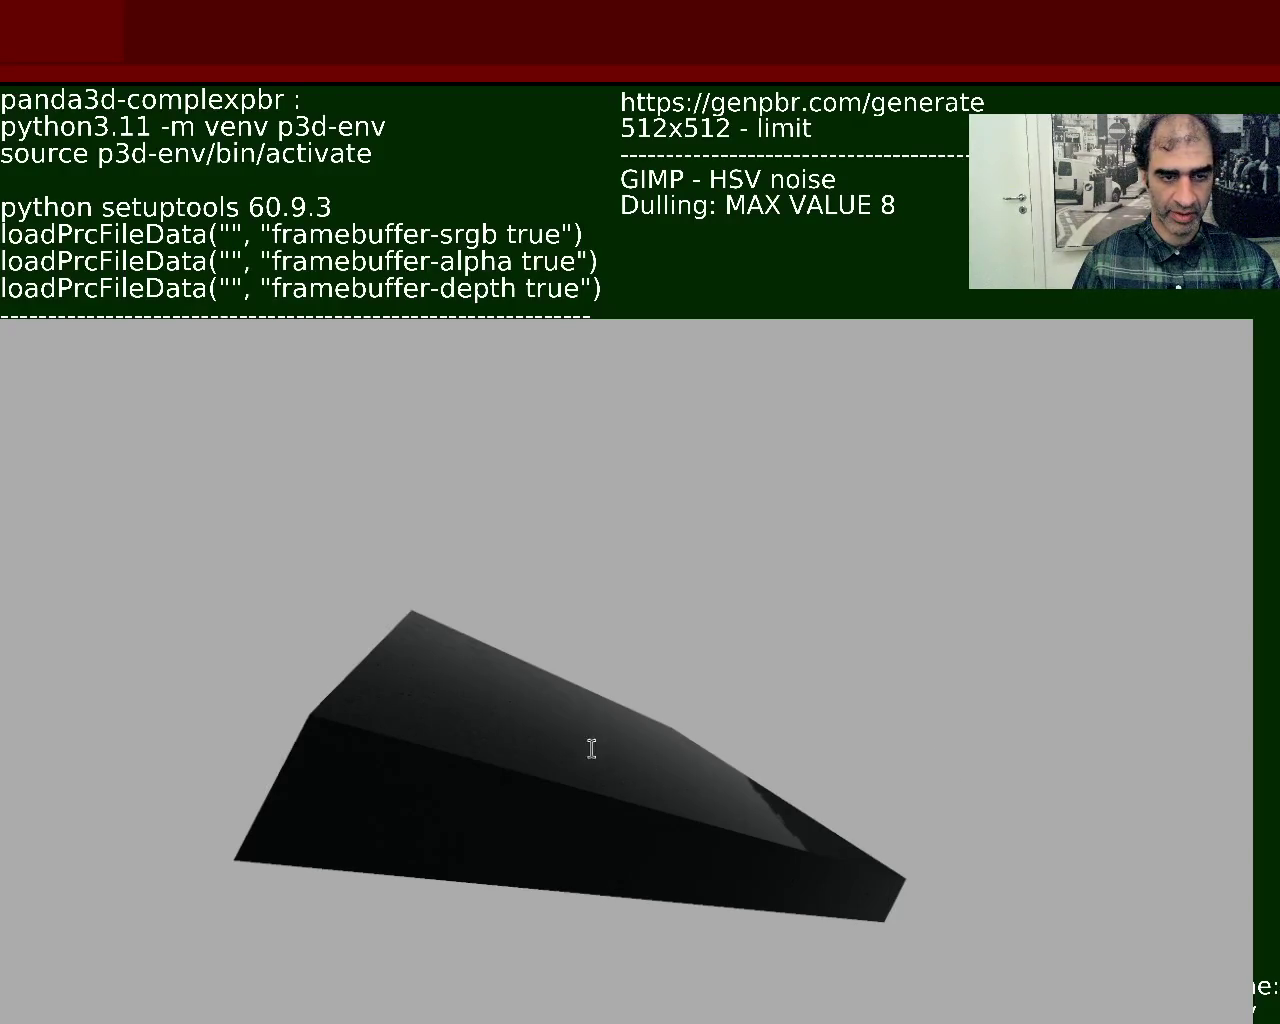
key("Return")
key("Return")
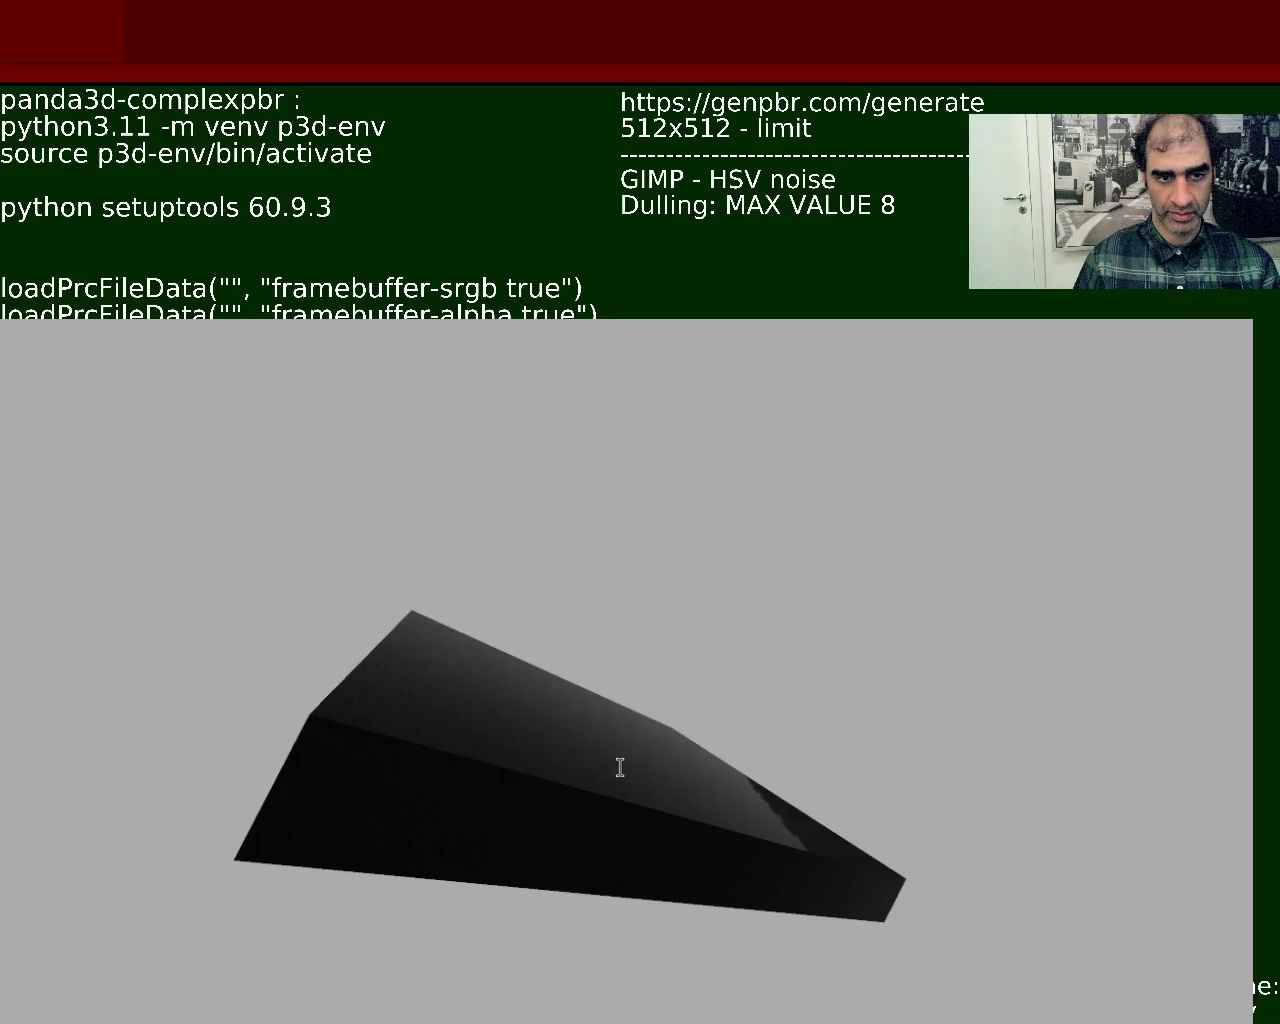
Add a dashed divider line above the framebuffer settings in the notes
type("--------------------------------------------------------------")
Resize the Panda3D render window to about 854x480 to reveal the main.py editor
left_click_drag(985, 422, 509, 696)
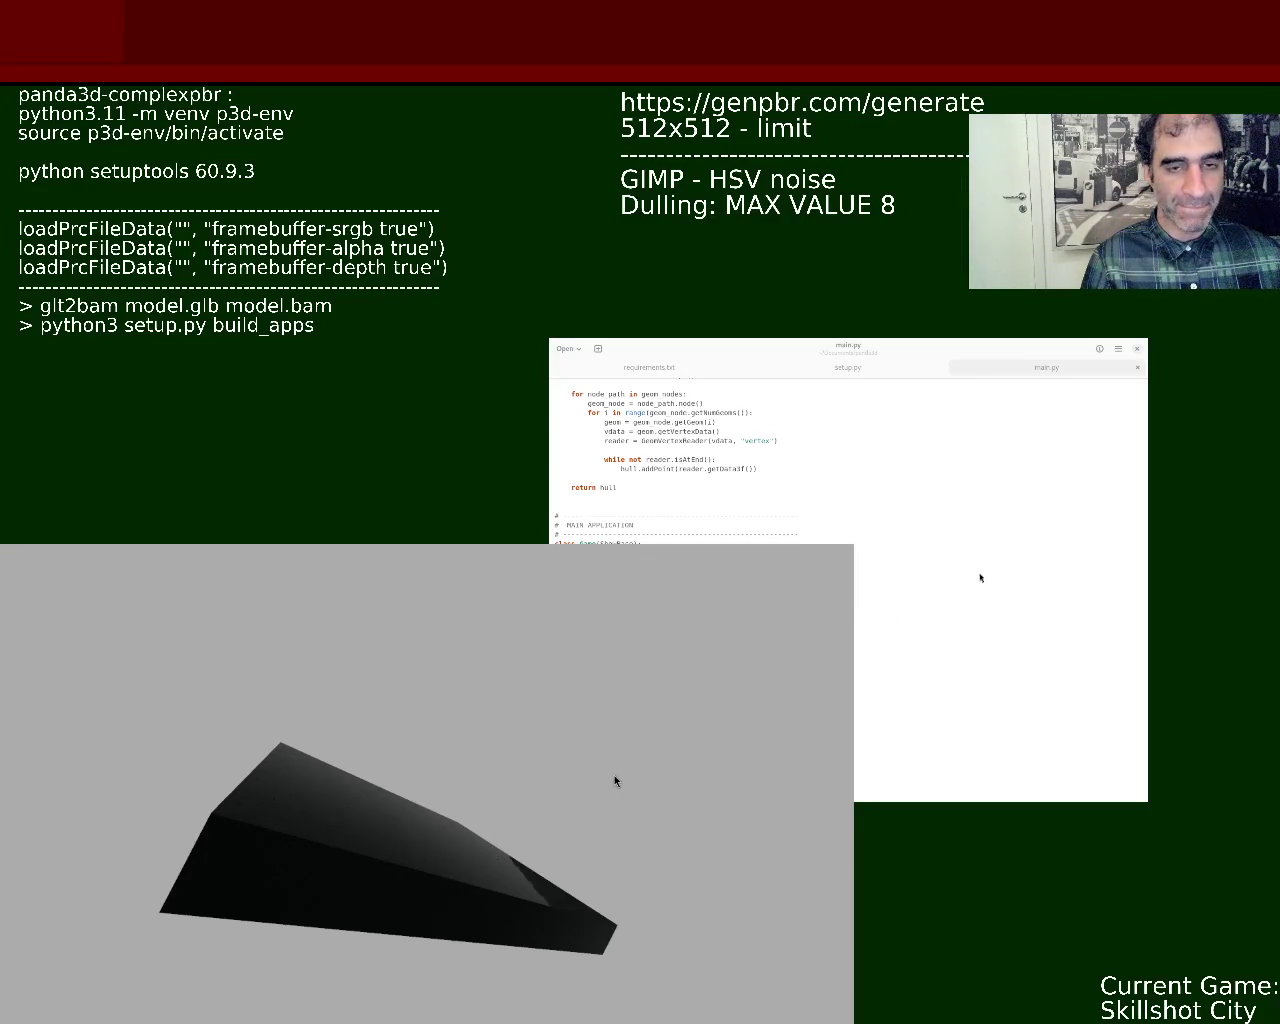
left_click(410, 690)
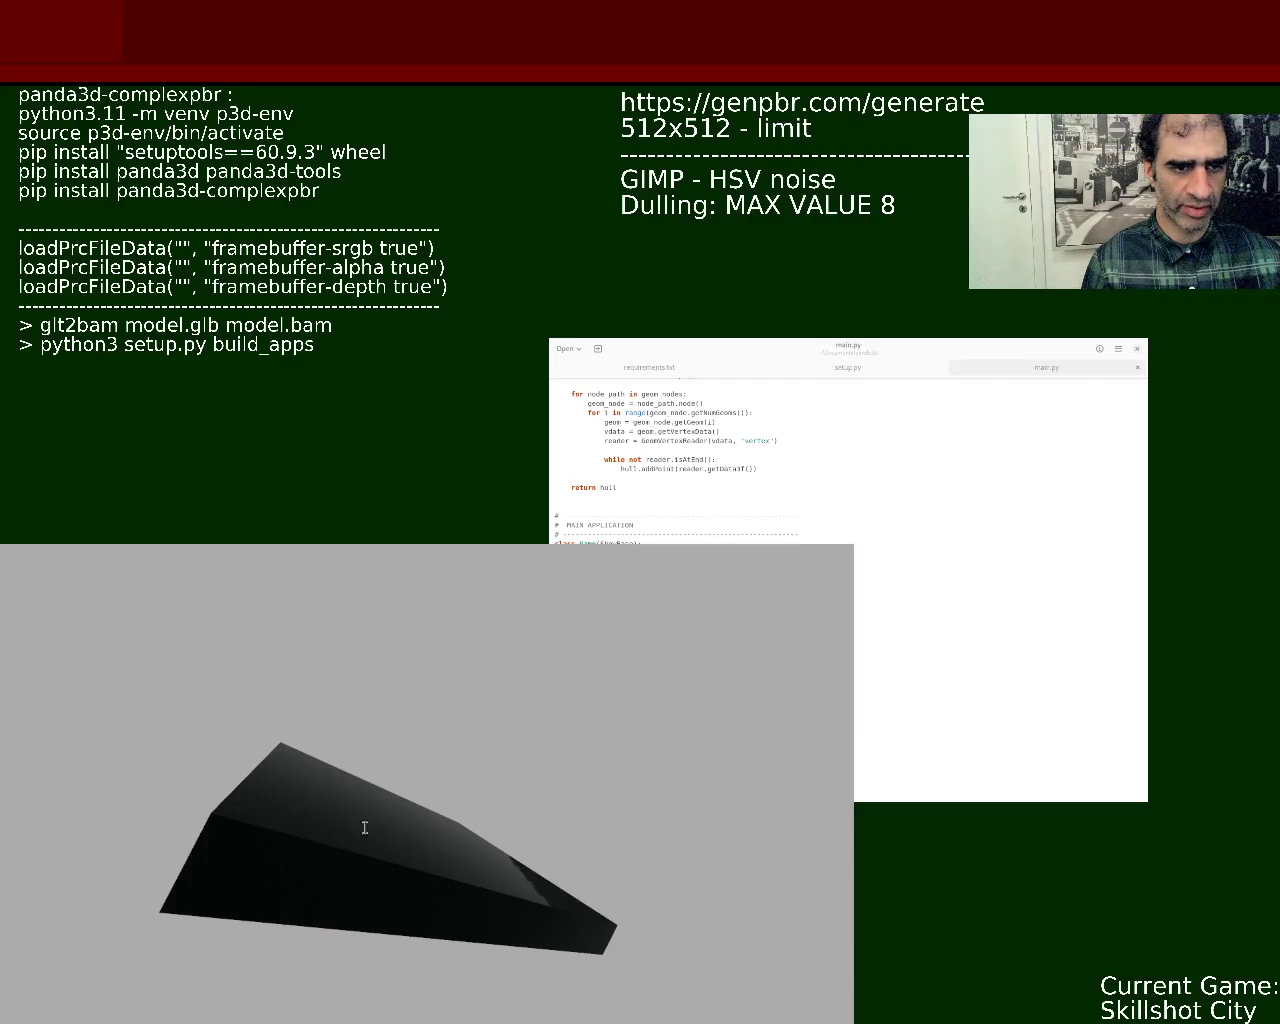
type("VERSIO")
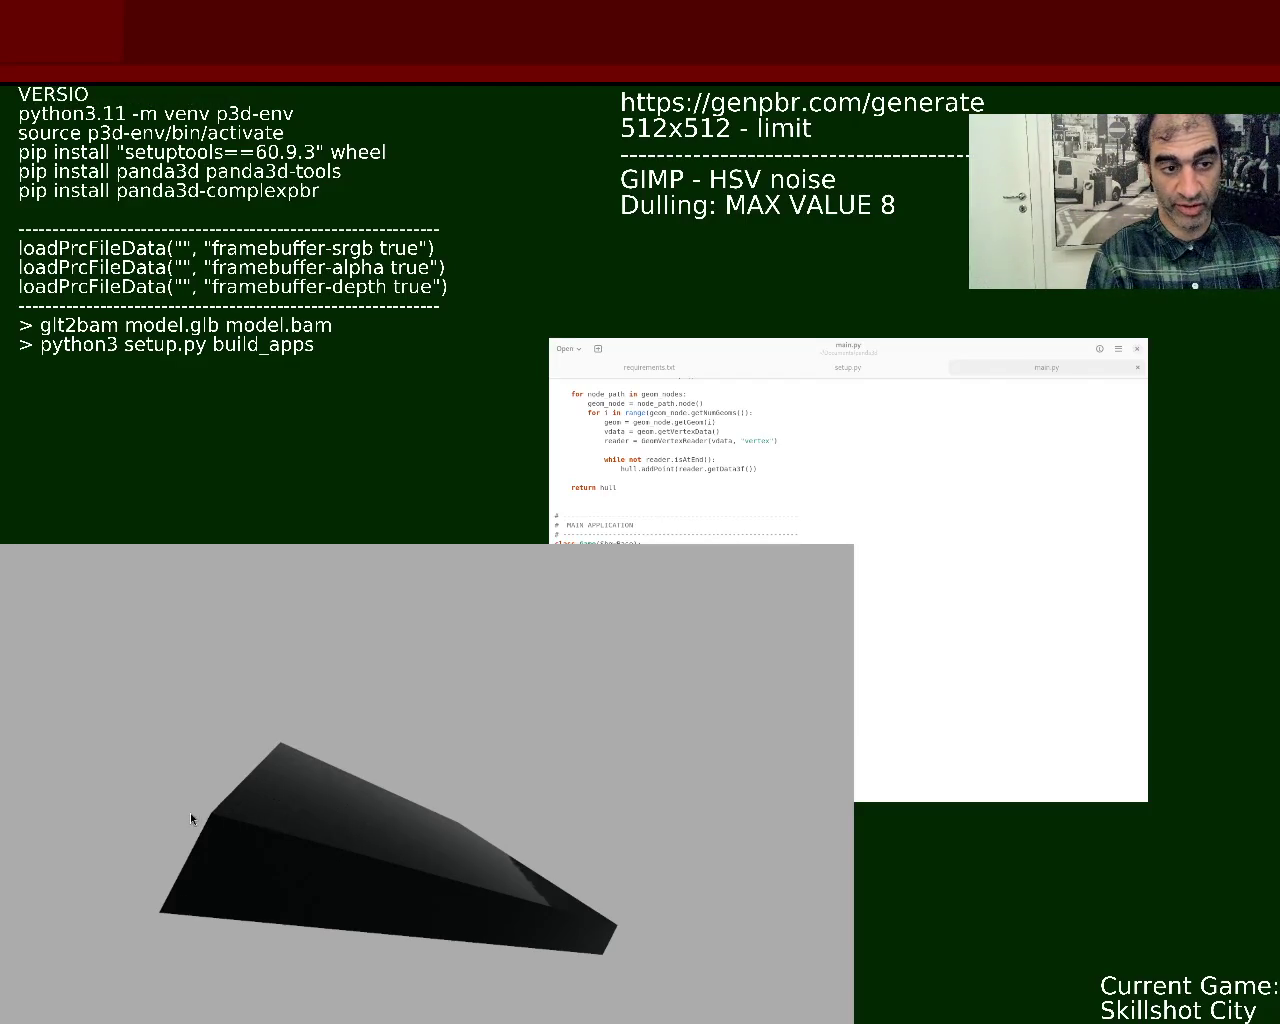
type("N CONSTRAINTS")
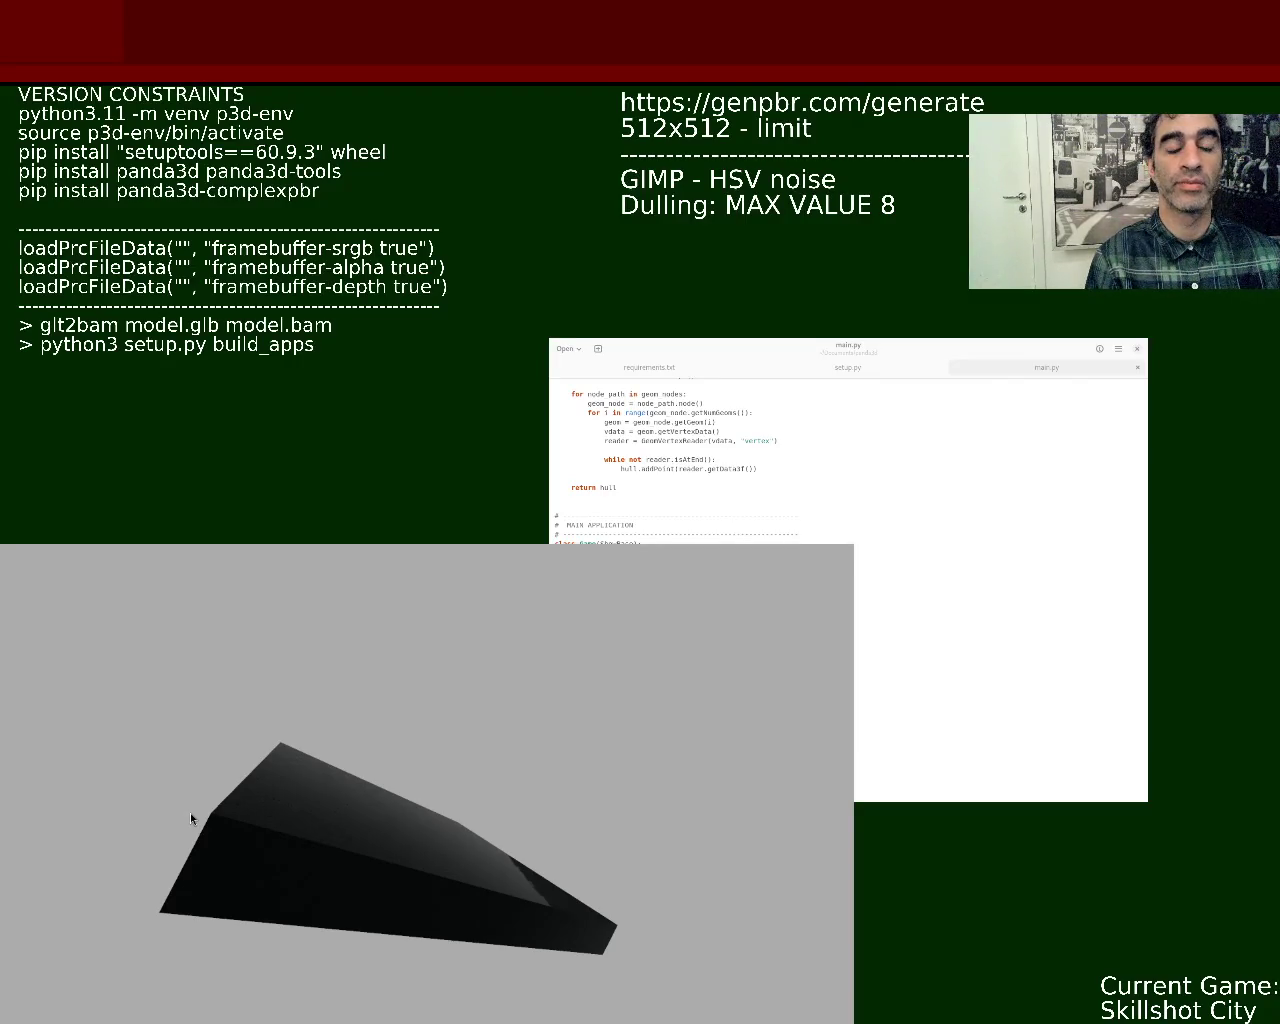
type(" - P")
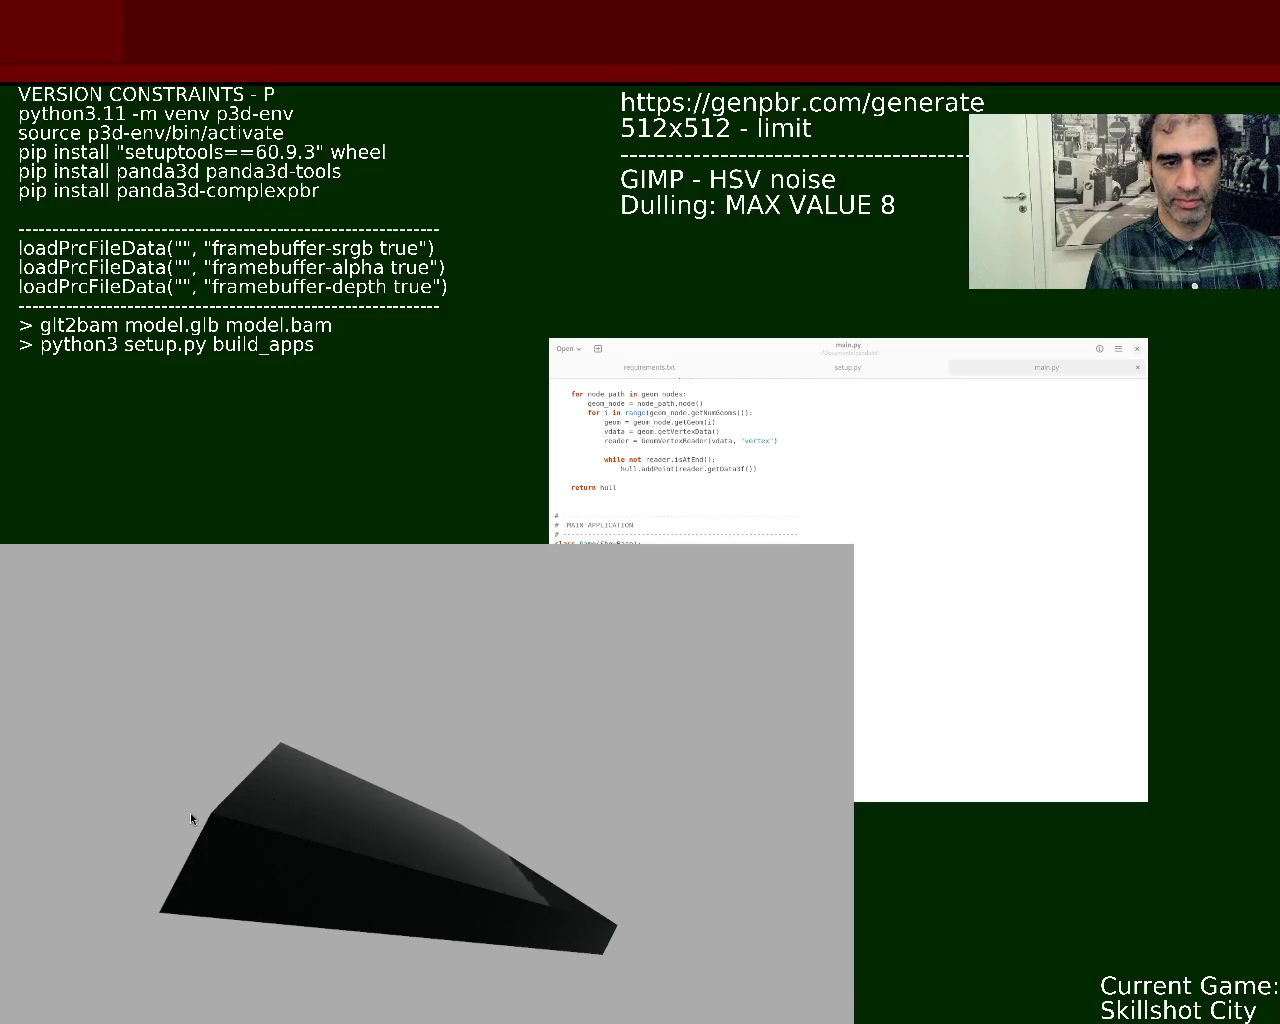
type("ACKAGING PA")
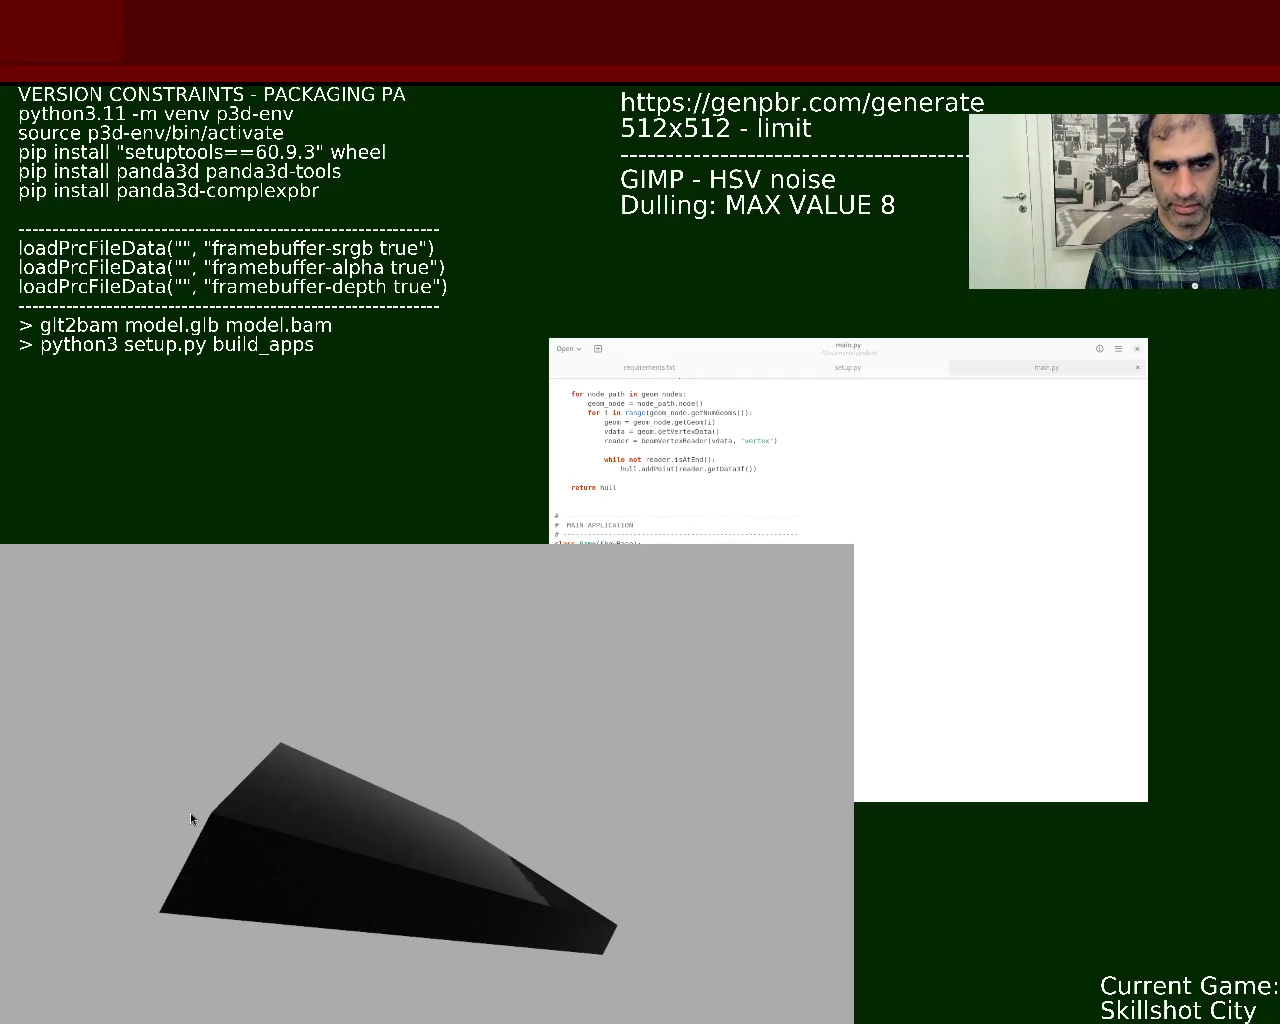
type("NDA3D")
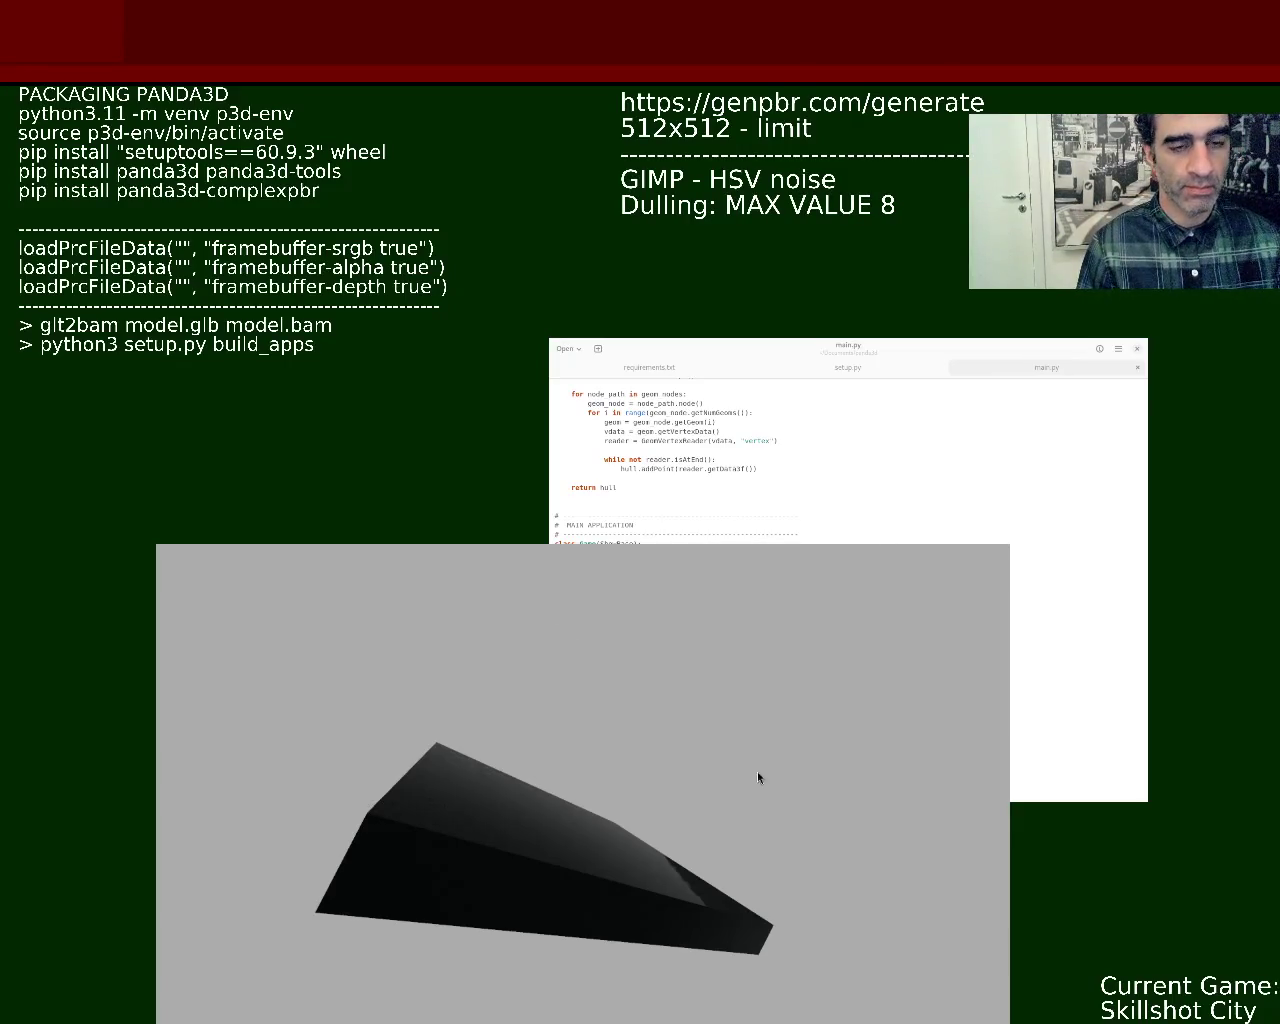
Zoom close onto the wedge's top edge, then move and enlarge the render window
mouse_move(596, 743)
left_mouse_down()
mouse_move(557, 877)
mouse_move(643, 697)
mouse_move(571, 866)
mouse_move(450, 745)
mouse_move(643, 872)
left_mouse_up()
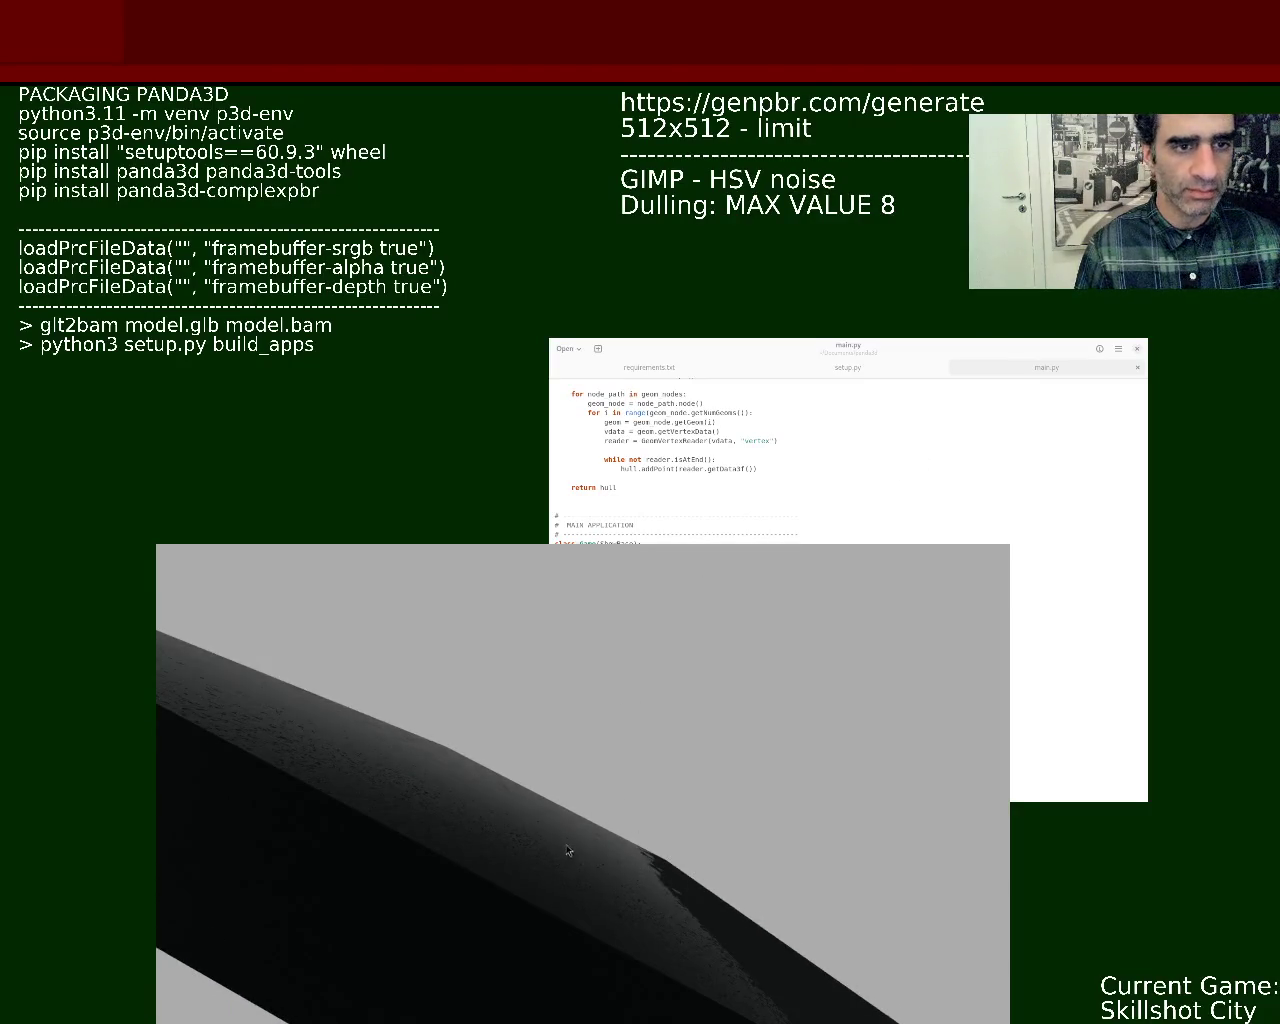
left_click_drag(566, 849, 588, 737)
mouse_move(757, 549)
left_mouse_down()
mouse_move(1027, 396)
mouse_move(674, 689)
left_mouse_up()
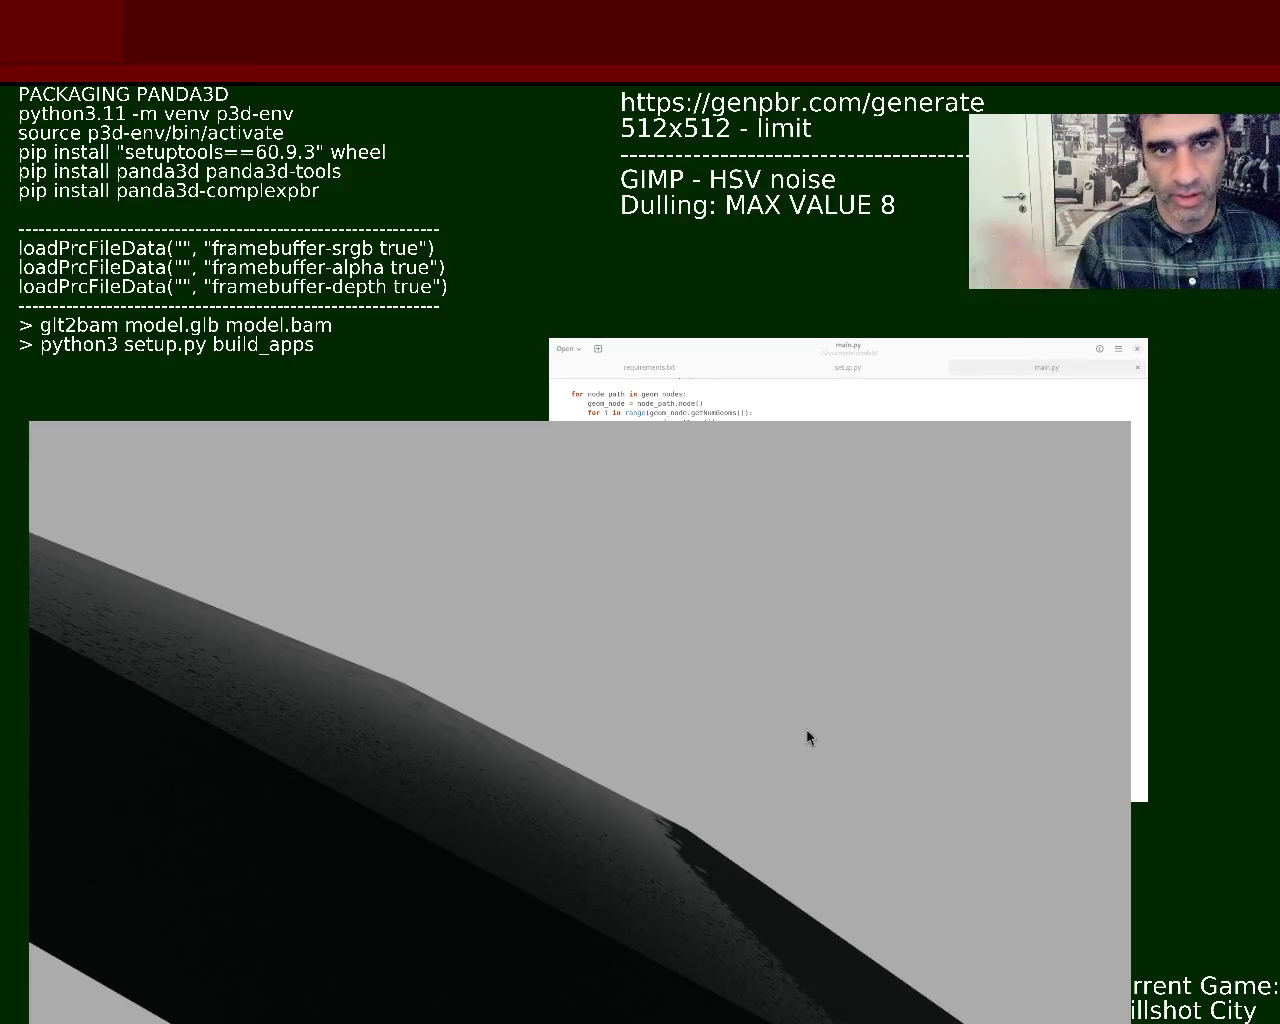
Rotate the dark wedge back and forth to examine reflections on its glossy top face
mouse_move(649, 863)
left_mouse_down()
mouse_move(706, 863)
mouse_move(780, 808)
mouse_move(797, 834)
mouse_move(739, 842)
mouse_move(723, 828)
mouse_move(742, 808)
mouse_move(784, 816)
mouse_move(854, 889)
mouse_move(885, 856)
mouse_move(659, 837)
mouse_move(646, 895)
left_mouse_up()
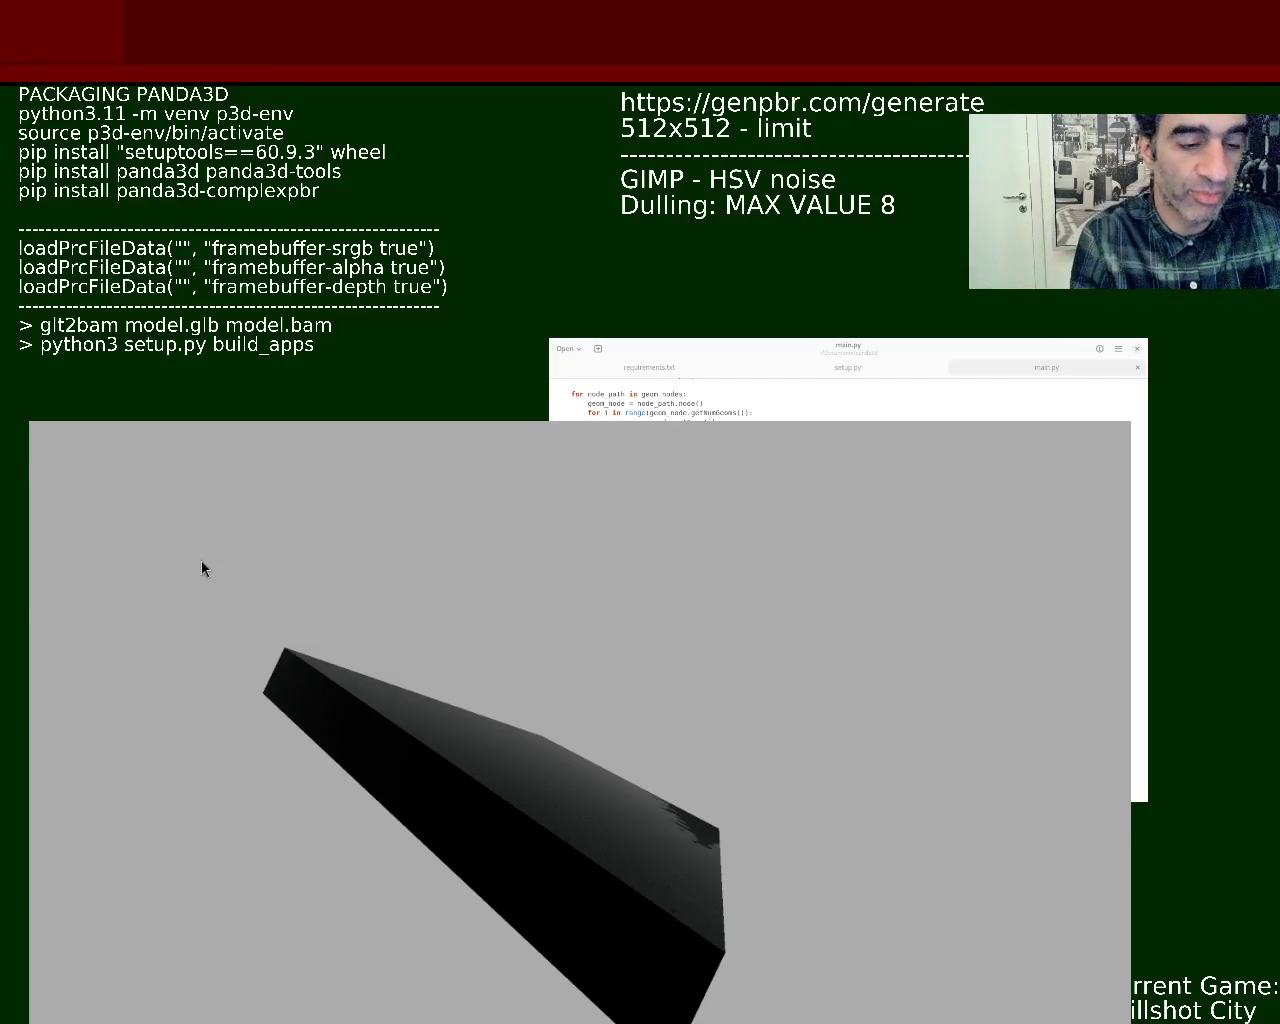
mouse_move(568, 783)
left_mouse_down()
mouse_move(609, 734)
mouse_move(551, 717)
mouse_move(586, 743)
mouse_move(574, 717)
mouse_move(574, 734)
mouse_move(595, 742)
left_mouse_up()
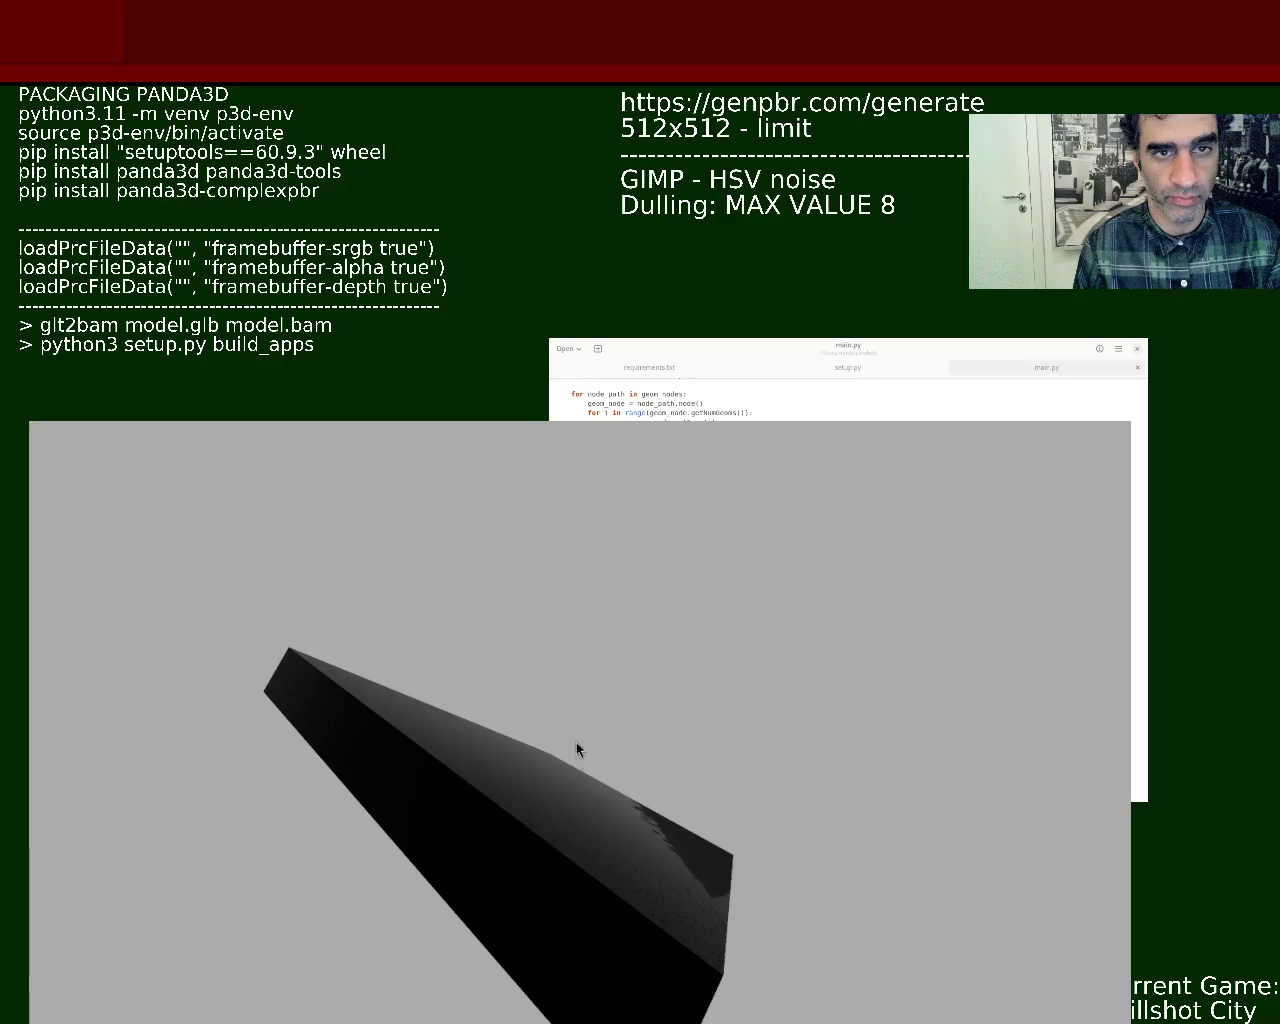
Move the camera close until the wedge's grainy noise texture fills the viewport
mouse_move(774, 731)
left_mouse_down()
mouse_move(563, 810)
mouse_move(706, 771)
mouse_move(720, 837)
mouse_move(723, 763)
mouse_move(747, 728)
mouse_move(683, 757)
mouse_move(674, 811)
mouse_move(700, 695)
mouse_move(681, 711)
left_mouse_up()
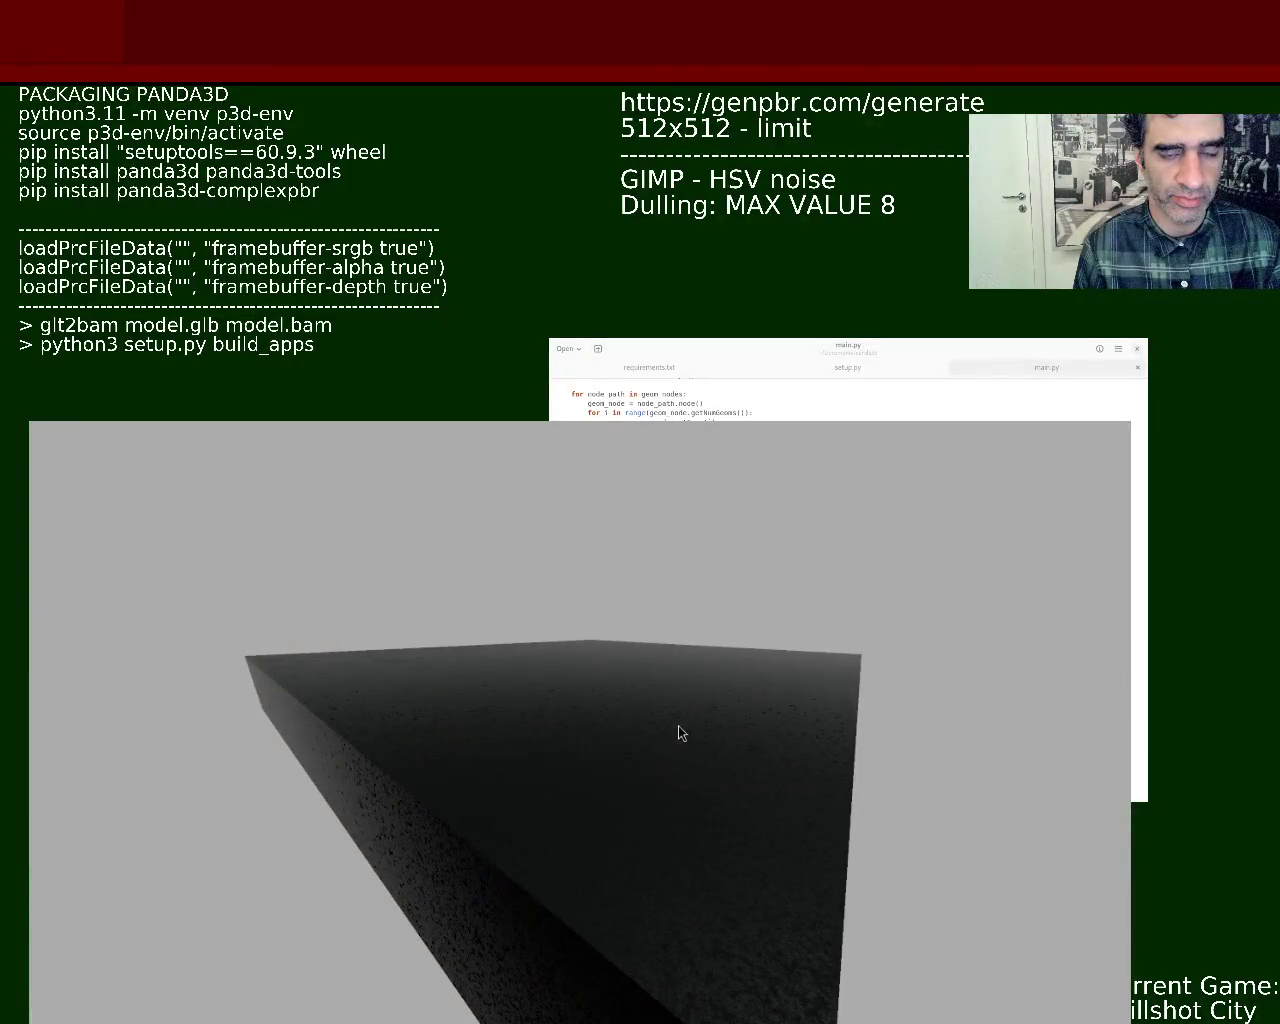